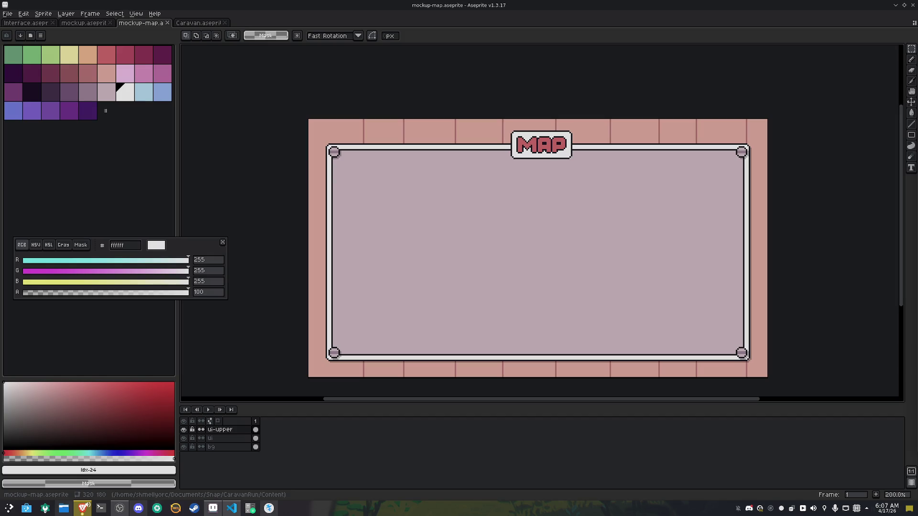
Shade the top-left corner stud with darker mauve a6859f pixels, touching up with light pink d9bdc8
scroll(333, 149, "up", 7)
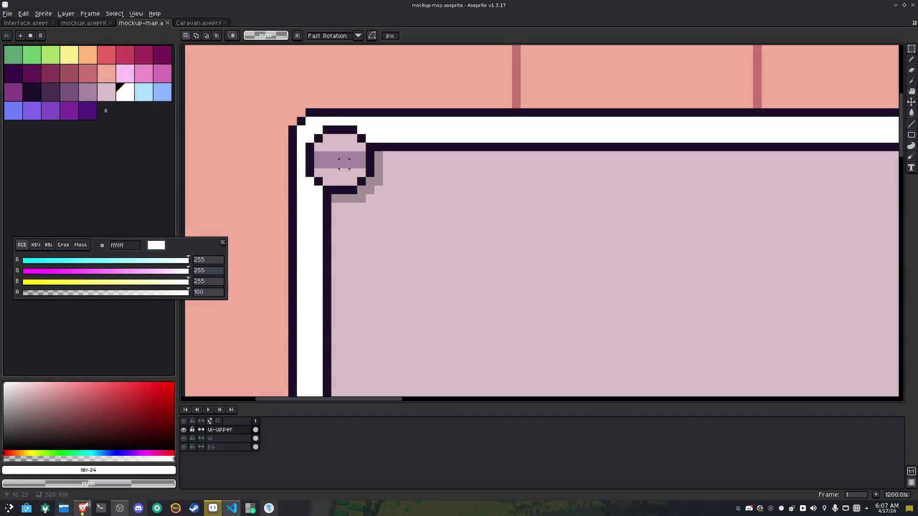
key("i")
left_click(318, 158)
key("b")
left_click(353, 173)
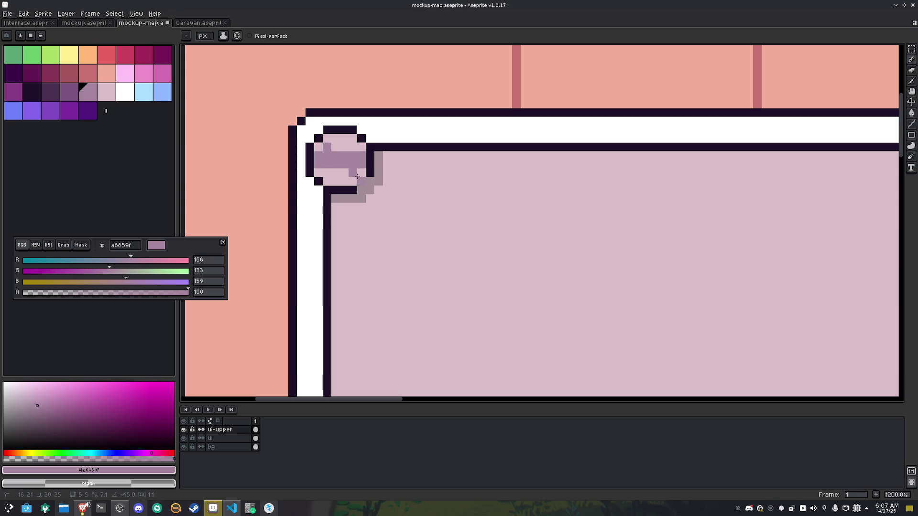
left_click_drag(327, 139, 345, 158)
left_click(361, 174)
left_click(355, 181)
left_click(344, 173)
left_click(317, 146)
left_click(328, 174)
left_click(330, 177, "alt")
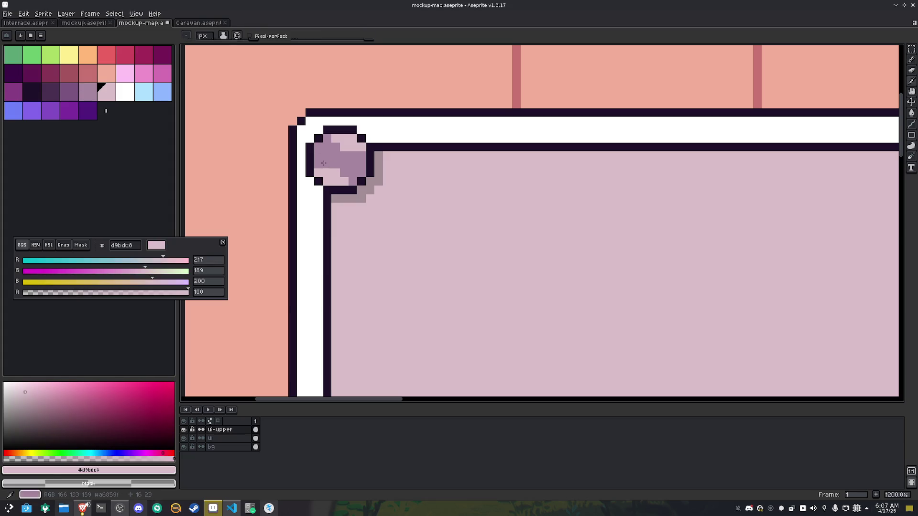
left_click(319, 164)
left_click_drag(319, 160, 318, 154)
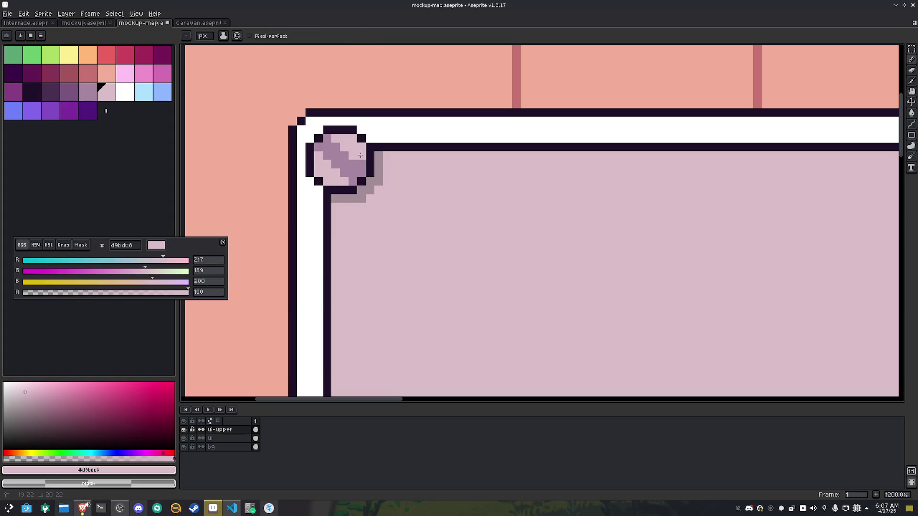
Paint a darker mauve diagonal stripe through the bottom-right corner stud, trimming it with light pink
scroll(357, 162, "down", 6)
scroll(459, 215, "down", 2)
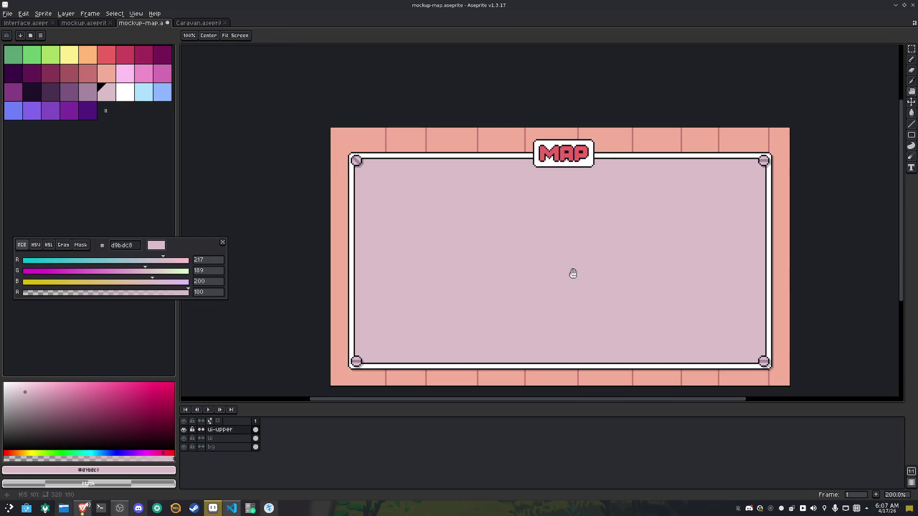
scroll(608, 297, "right", 5)
scroll(548, 304, "up", 4)
scroll(549, 304, "up", 3)
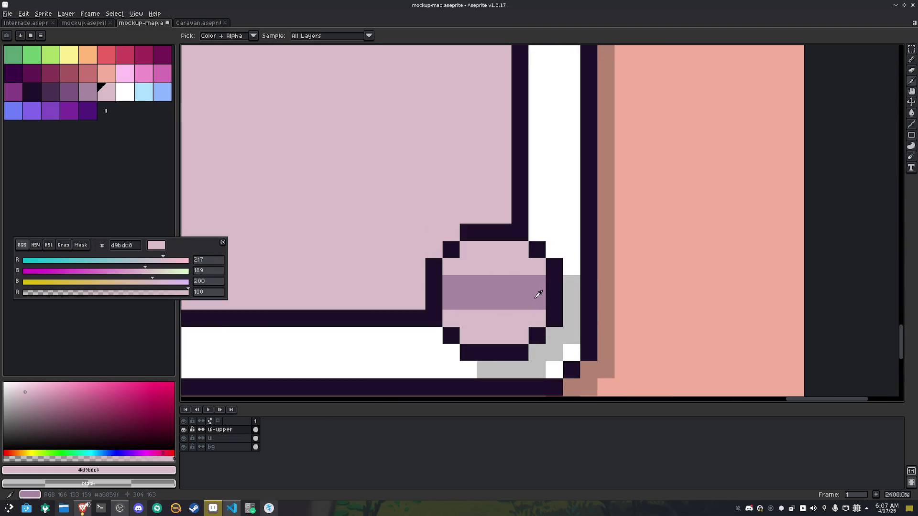
left_click(543, 291, "alt")
left_click(519, 266)
left_click(488, 319)
mouse_move(489, 319)
left_mouse_down()
mouse_move(469, 335)
mouse_move(451, 319)
mouse_move(519, 250)
mouse_move(535, 263)
left_mouse_up()
left_click(485, 318)
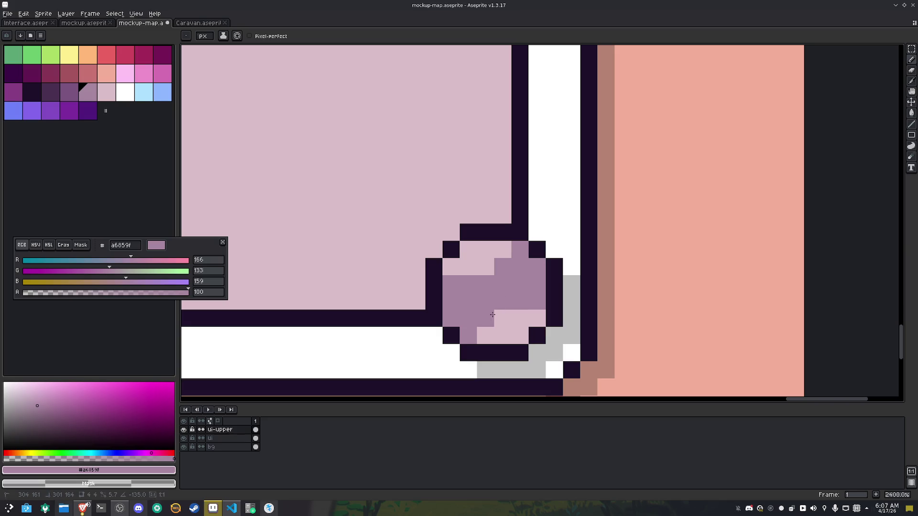
left_click(506, 318, "alt")
mouse_move(537, 301)
left_mouse_down()
mouse_move(523, 307)
mouse_move(468, 286)
mouse_move(451, 285)
mouse_move(451, 301)
left_mouse_up()
left_click(537, 285)
left_click(480, 294)
Draw a darker mauve plus inside the bottom-left stud, then cover its right arm in light pink
scroll(479, 295, "down", 10)
left_click_drag(428, 267, 600, 268)
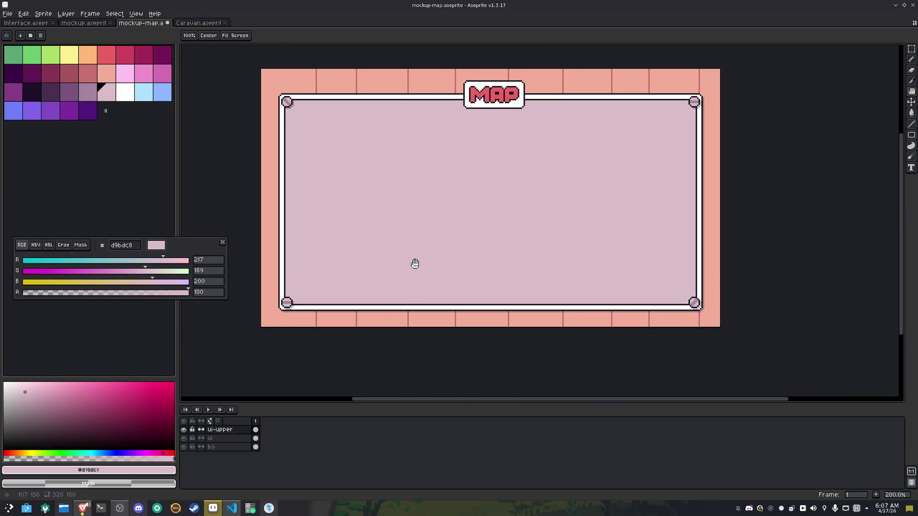
left_click_drag(365, 260, 364, 283)
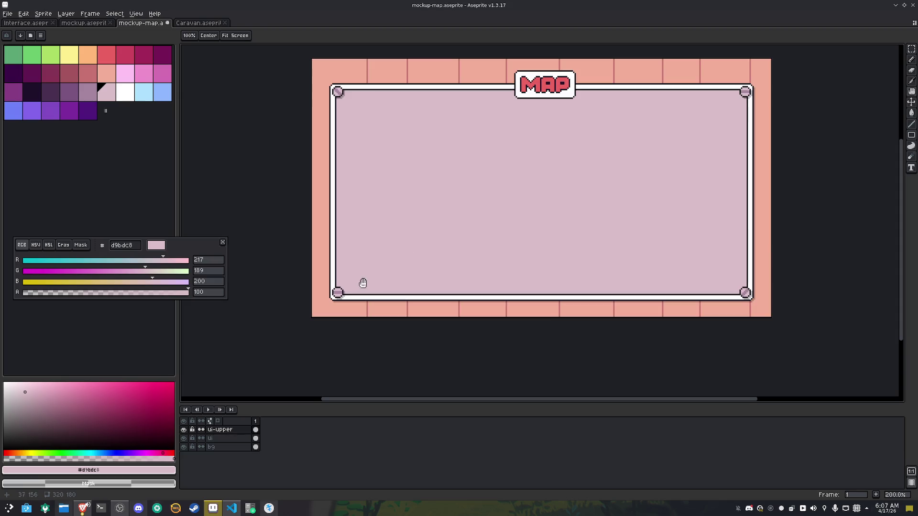
scroll(364, 282, "up", 4)
scroll(294, 318, "up", 1)
left_click(314, 291, "alt")
left_click_drag(311, 258, 319, 315)
left_click(312, 317)
left_click(323, 271)
left_click(323, 260)
left_click(335, 273, "alt")
mouse_move(335, 294)
left_mouse_down()
mouse_move(344, 284)
mouse_move(288, 292)
mouse_move(300, 287)
left_mouse_up()
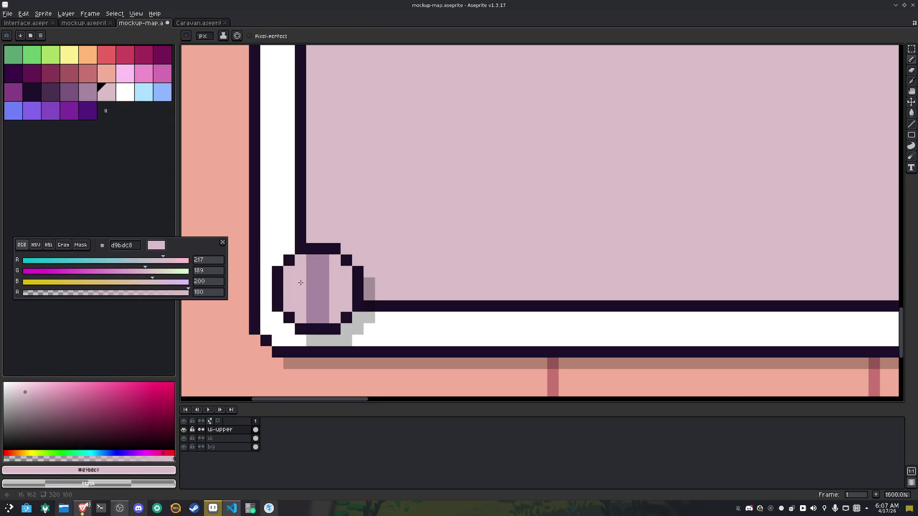
Save mockup-map.aseprite and centre the whole map in view
scroll(329, 286, "down", 7)
scroll(371, 288, "down", 1)
key("ctrl+s")
left_click_drag(485, 252, 443, 273)
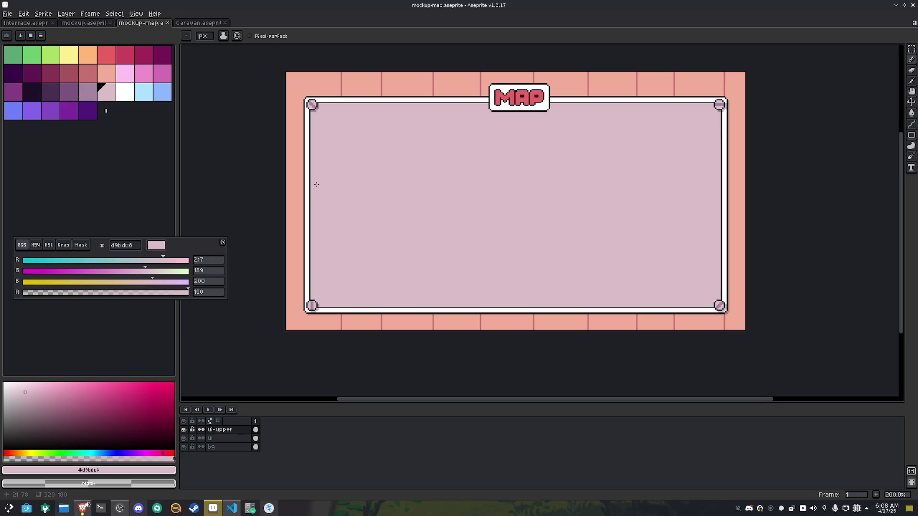
key("alt")
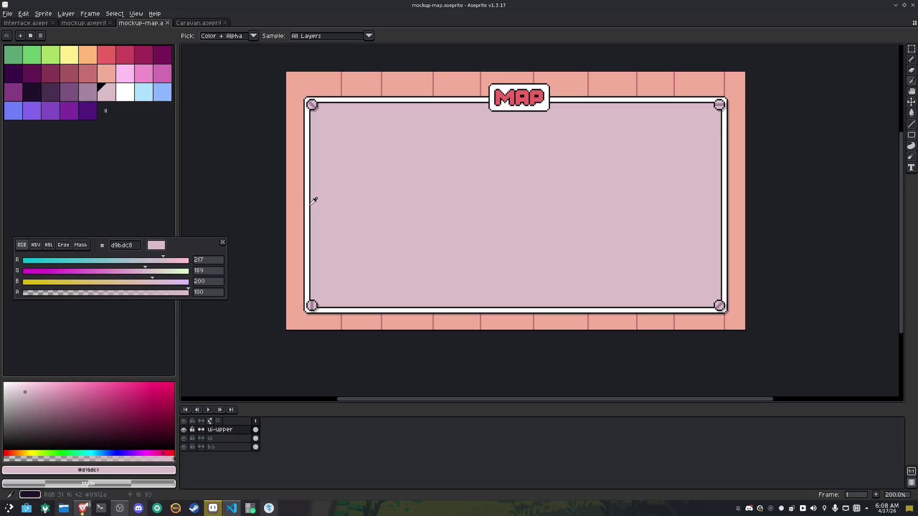
Draw a dark-outline square with a diagonal line on the panel
left_click(314, 200)
scroll(311, 201, "up", 4)
mouse_move(351, 191)
left_mouse_down()
mouse_move(351, 244)
mouse_move(408, 244)
left_mouse_up()
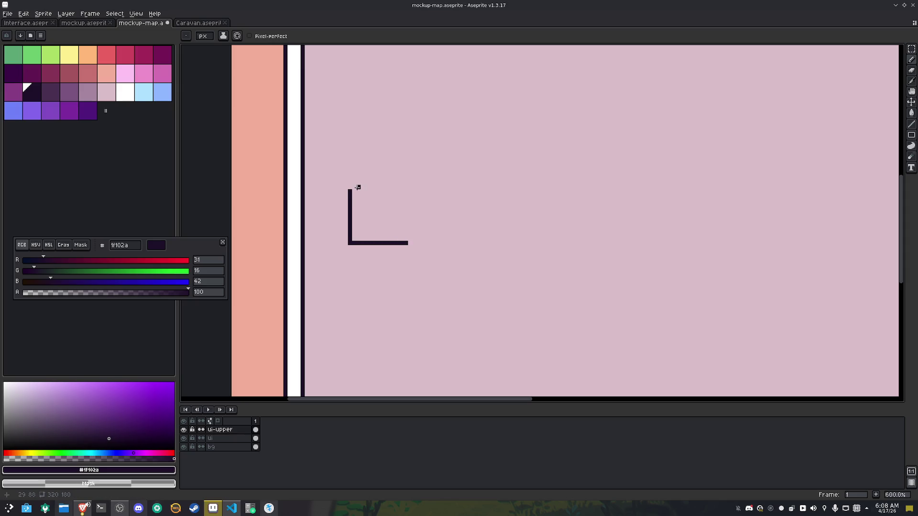
mouse_move(350, 190)
left_mouse_down()
mouse_move(350, 173)
mouse_move(420, 174)
mouse_move(354, 178)
mouse_move(419, 244)
mouse_move(418, 175)
left_mouse_up()
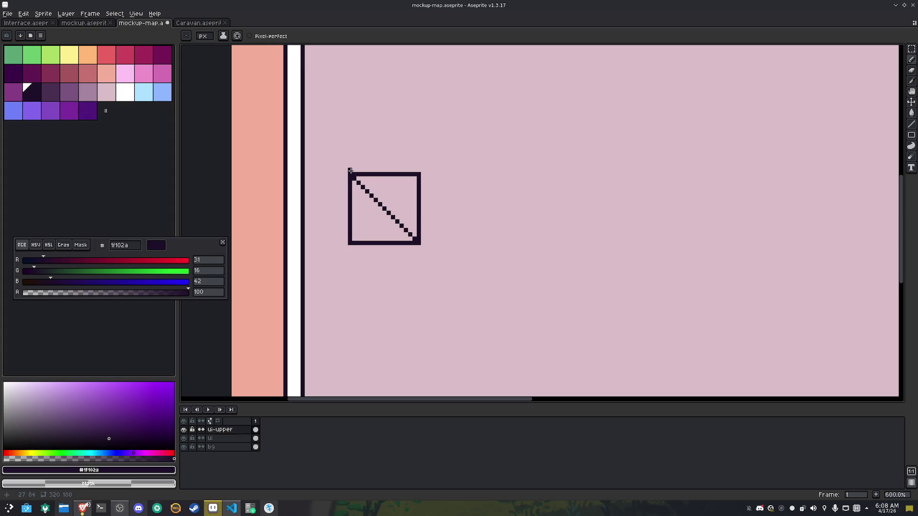
Select the square icon, cut it from ui-upper, and toggle the bg and ui layers to check
key("m")
mouse_move(352, 175)
left_mouse_down()
mouse_move(345, 168)
mouse_move(440, 262)
left_mouse_up()
key("Delete")
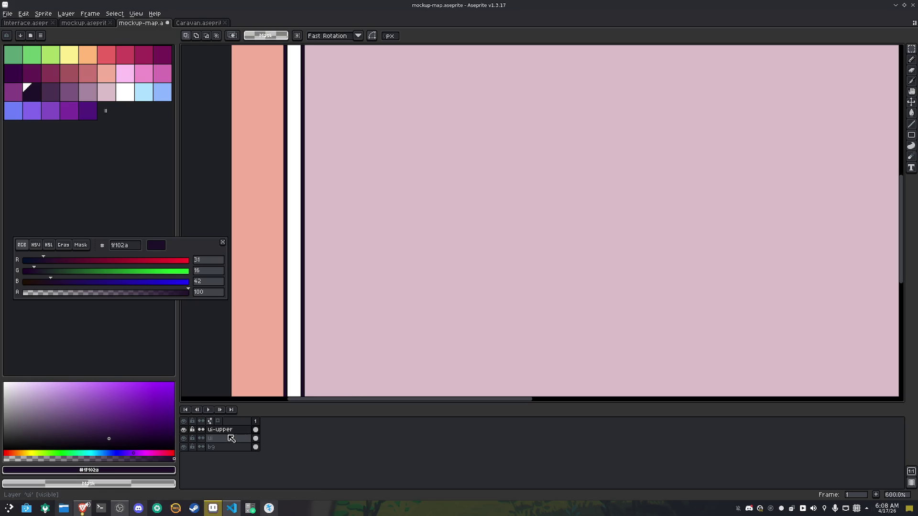
scroll(379, 302, "down", 5)
scroll(379, 302, "up", 2)
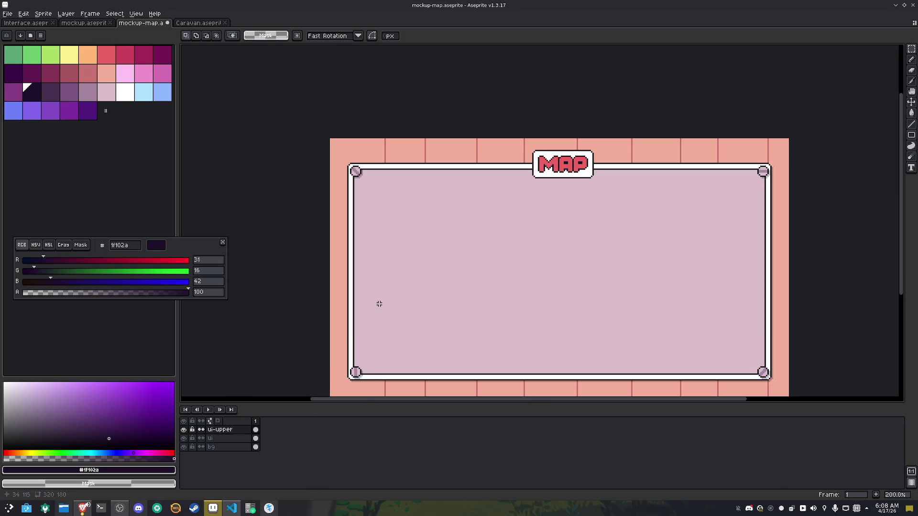
left_click(184, 447)
left_click(185, 447)
left_click(184, 439)
left_click(184, 438)
left_click(185, 438)
left_click(185, 438)
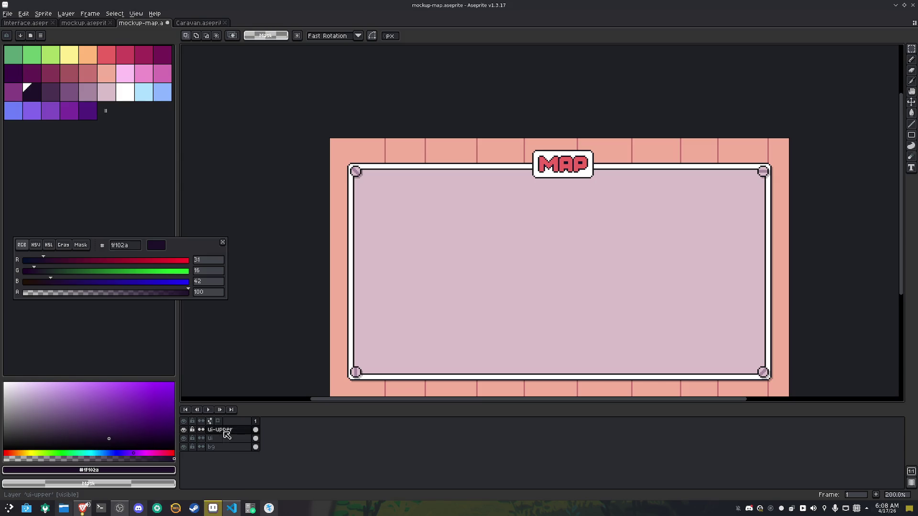
Add a new layer above ui-upper and name it map
right_click(223, 429)
key("Escape")
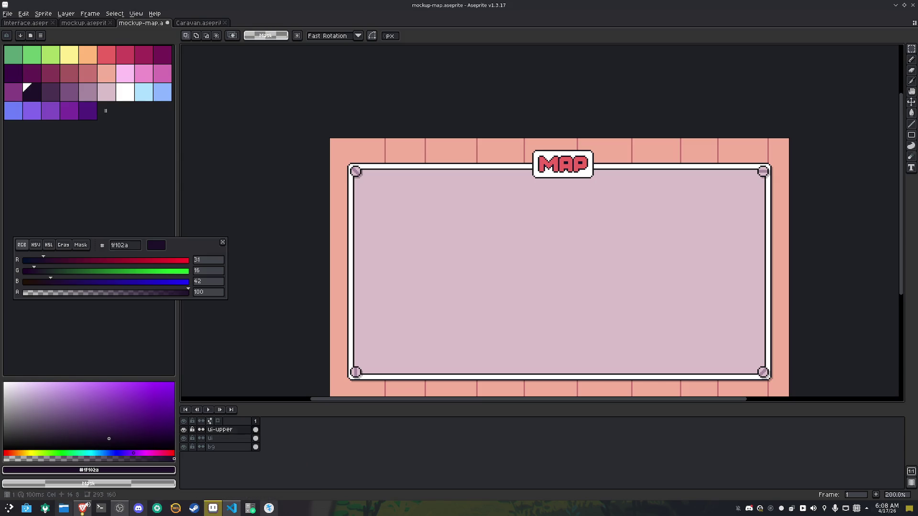
right_click(236, 433)
mouse_move(266, 444)
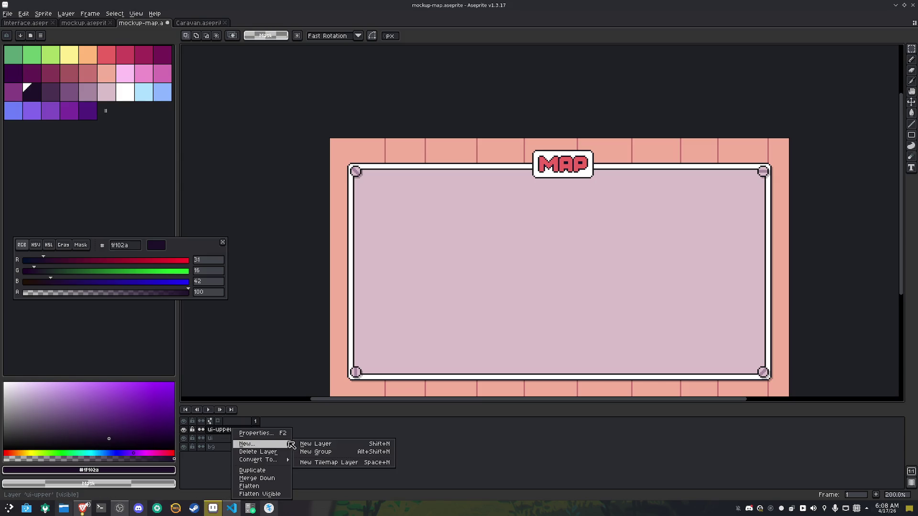
left_click(302, 444)
double_click(223, 431)
type("map")
key("Return")
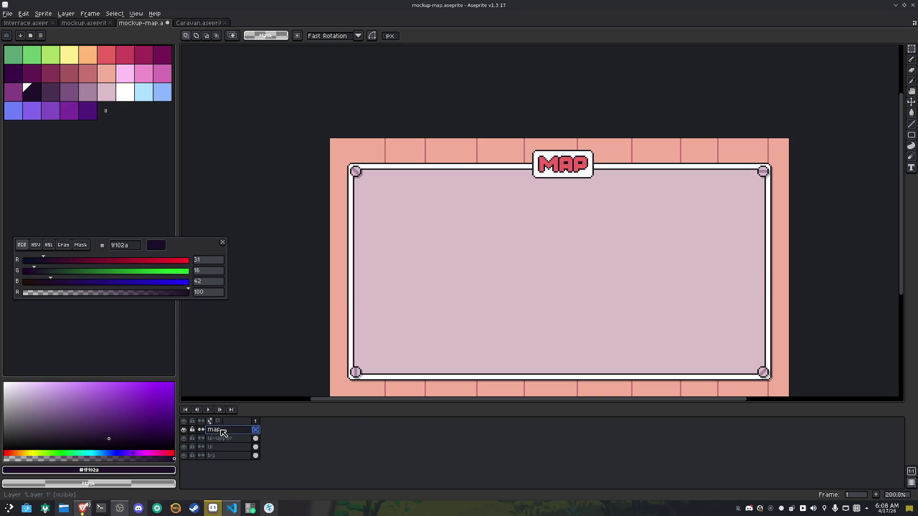
Paste the square icon onto the map layer in place and deselect it
scroll(376, 287, "up", 3)
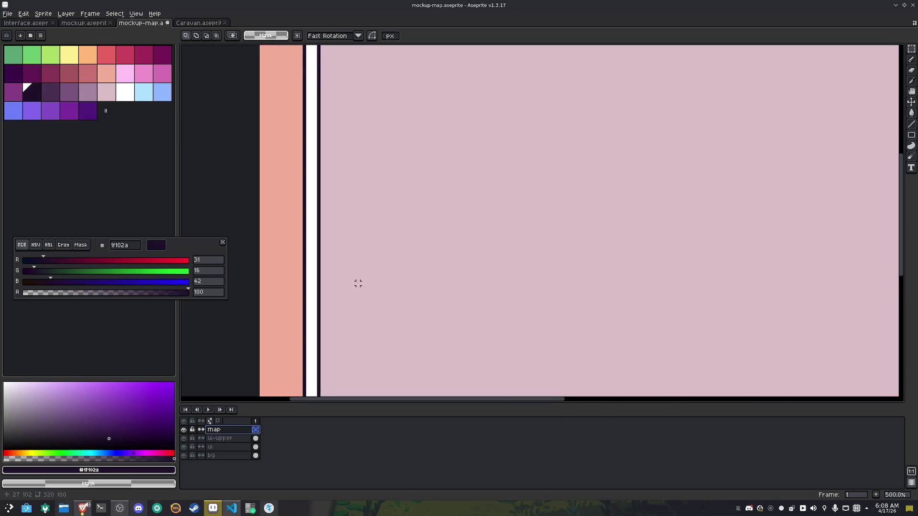
key("ctrl+v")
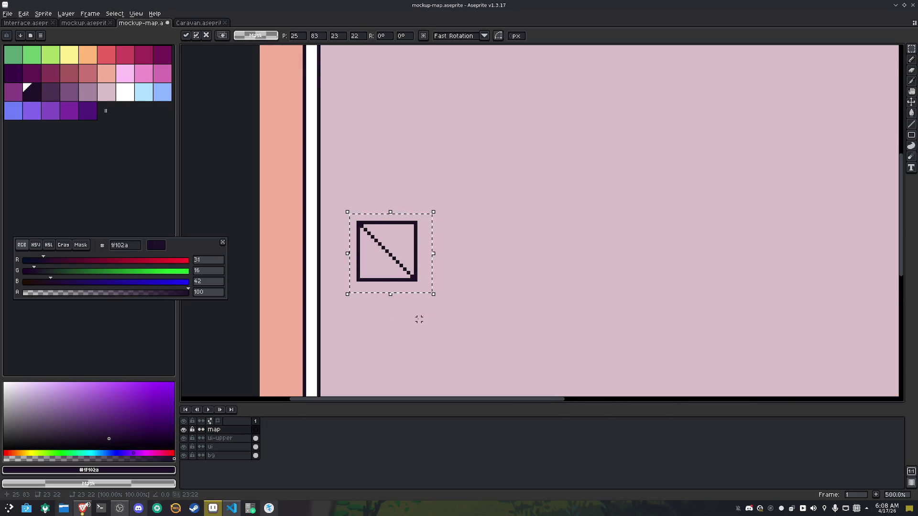
key("Return")
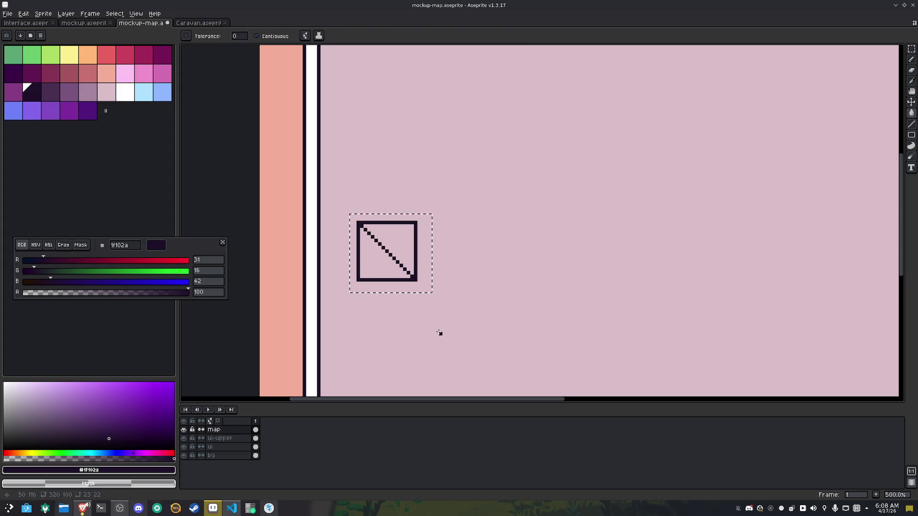
key("ctrl+d")
Round the square's bottom corners by erasing their corner pixels
scroll(402, 263, "up", 1)
key("v")
key("b")
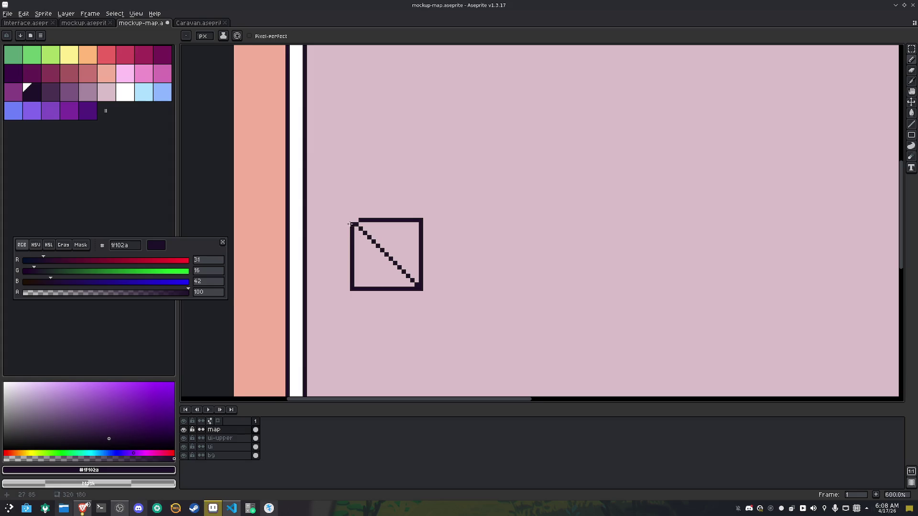
scroll(349, 223, "up", 3)
right_click(329, 313)
right_click(329, 321)
right_click(338, 321)
right_click(466, 312)
right_click(466, 321)
right_click(461, 322)
Erase the square's top corner pixels and the diagonal line inside it
right_click(466, 191)
right_click(466, 183)
right_click(457, 183)
right_click(346, 200)
left_click(398, 234)
key("ctrl+z")
right_click(449, 304, "shift")
Remove a leftover stray pixel and fill the square's interior with white
scroll(439, 294, "down", 3)
scroll(439, 294, "down", 2)
scroll(439, 295, "up", 6)
scroll(439, 295, "down", 1)
right_click(310, 198)
left_click(125, 92)
key("g")
left_click(374, 221)
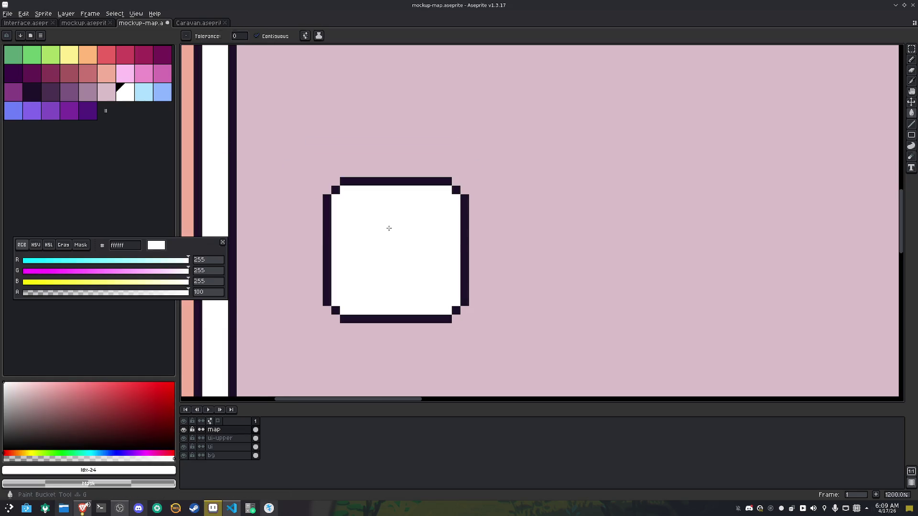
Select the white node, copy it, and paste a duplicate
left_click(464, 241, "alt")
scroll(497, 251, "down", 4)
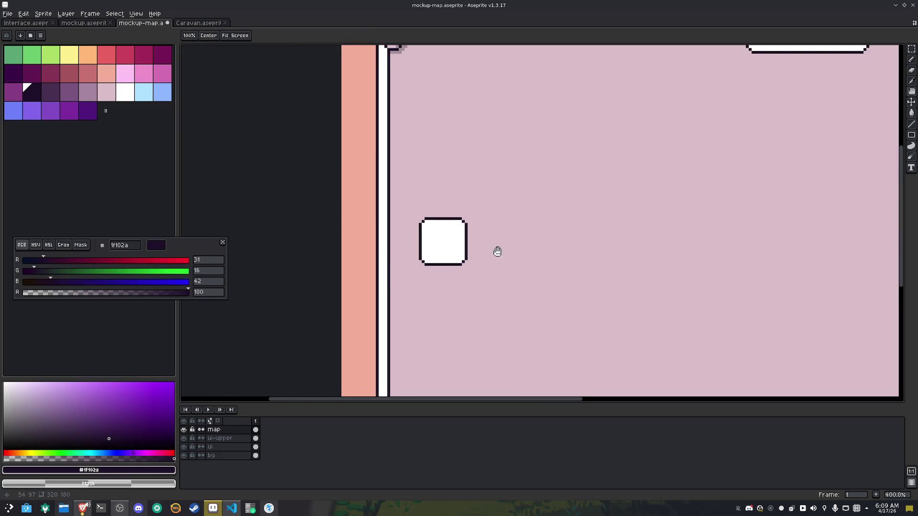
left_click_drag(497, 251, 414, 256)
scroll(411, 255, "down", 2)
key("b")
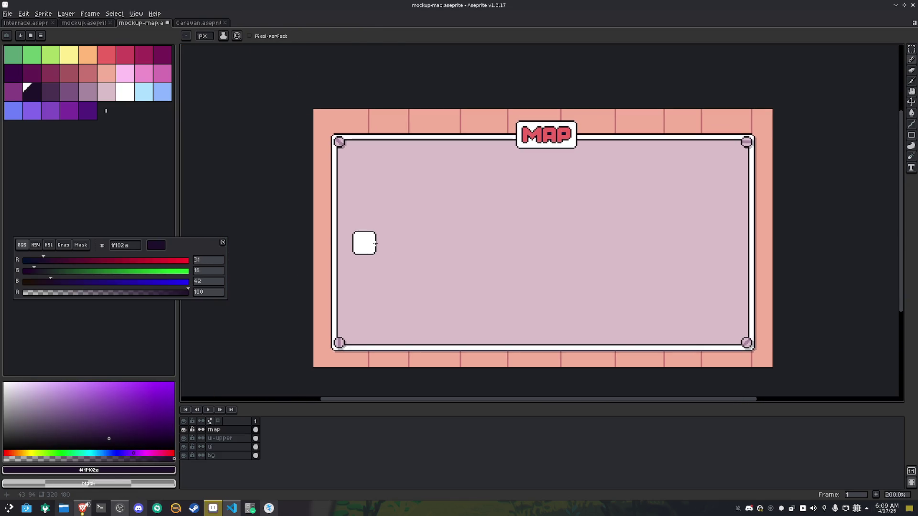
key("m")
left_click_drag(347, 222, 385, 261)
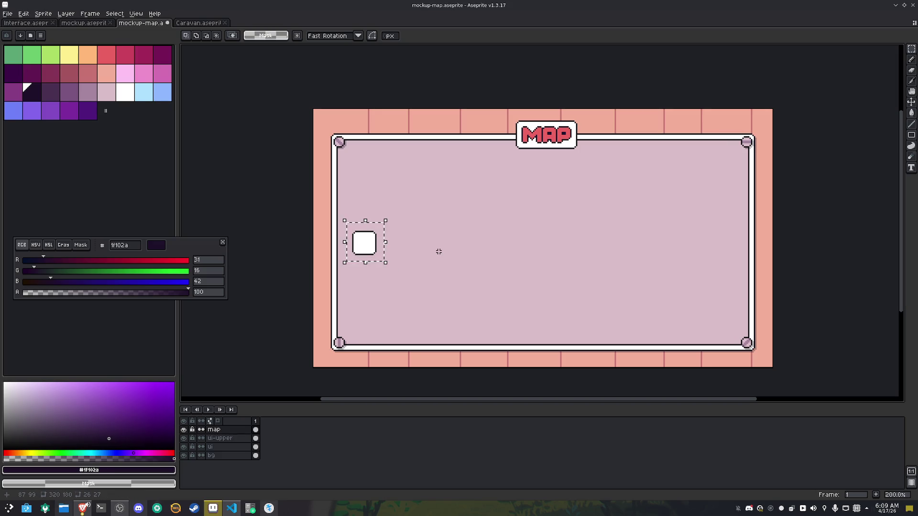
key("ctrl+c")
key("ctrl+v")
Nudge the copy with Shift+arrow keys to sit right of the first node and commit it
key("shift+Left")
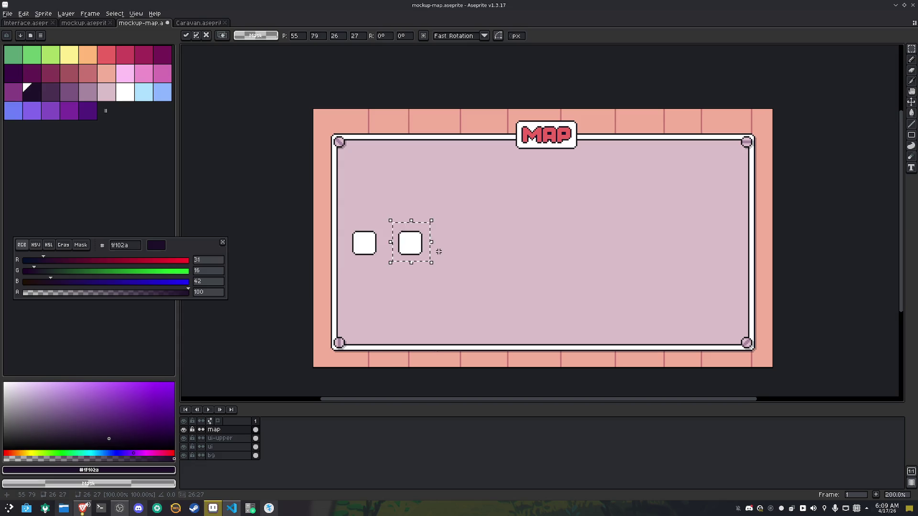
key("shift+Left")
key("shift+Right")
key("shift+Right")
key("shift+Right")
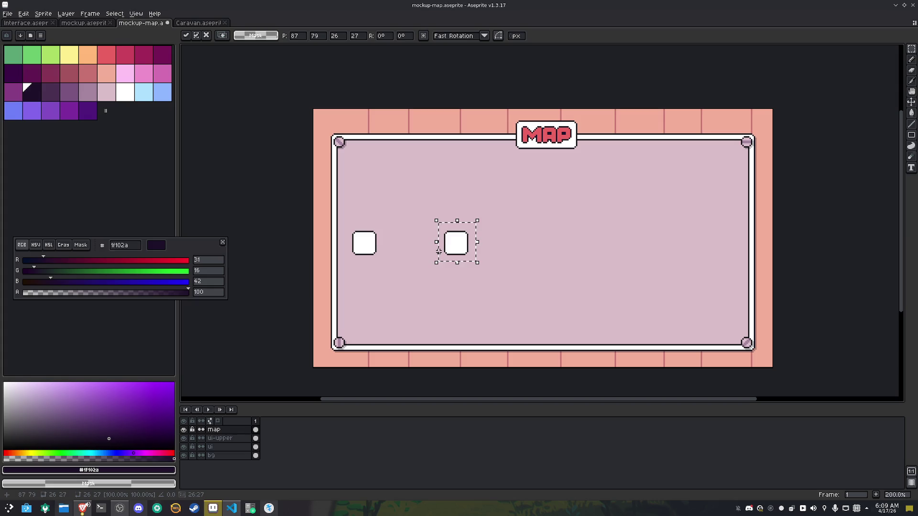
key("shift+Right")
key("shift+Left")
left_click(526, 225)
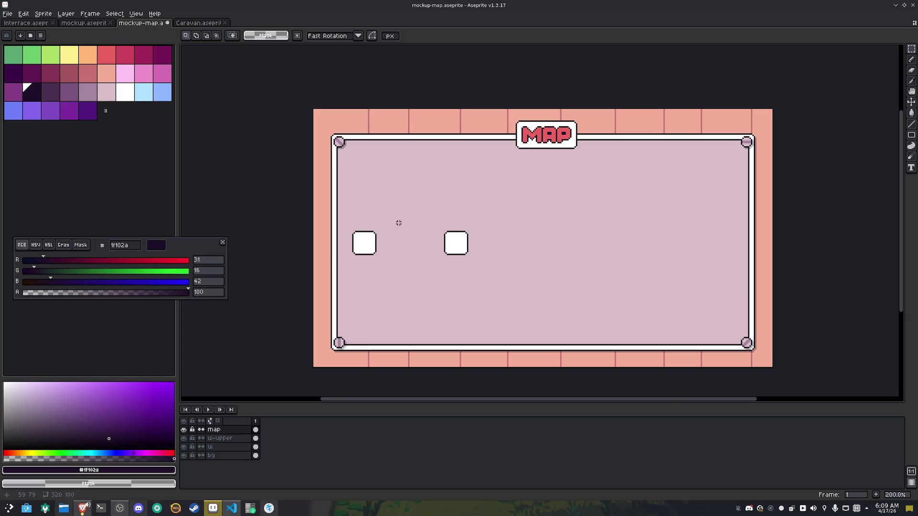
Draw dark top and bottom edges of a bar between the nodes and fill it white
scroll(399, 223, "up", 2)
key("b")
scroll(354, 254, "up", 1)
left_click_drag(353, 253, 522, 253)
scroll(359, 278, "up", 2)
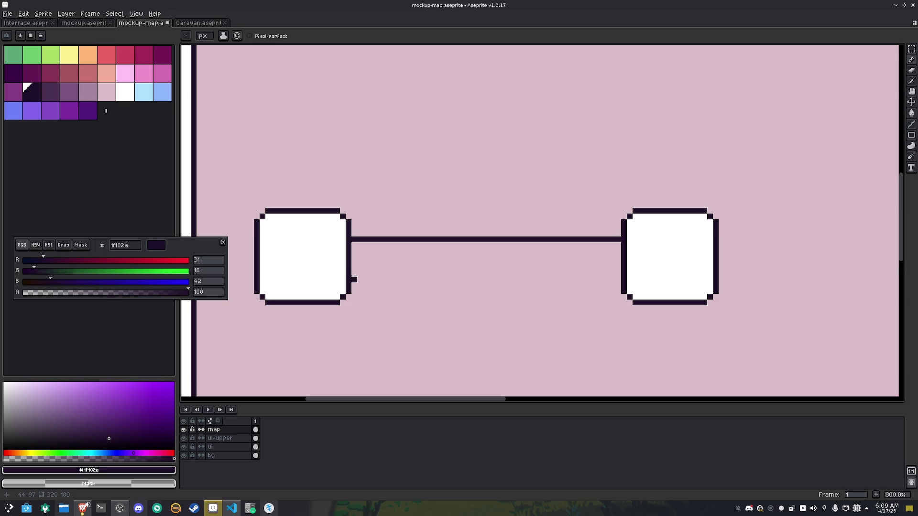
mouse_move(354, 274)
left_mouse_down()
mouse_move(483, 266)
mouse_move(619, 274)
left_mouse_up()
key("i")
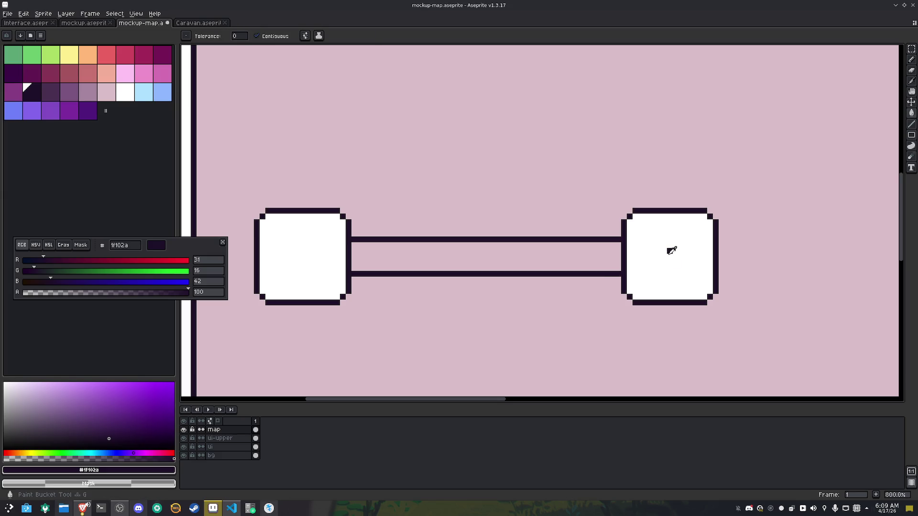
left_click(669, 255)
key("g")
left_click(537, 254)
scroll(537, 254, "down", 3)
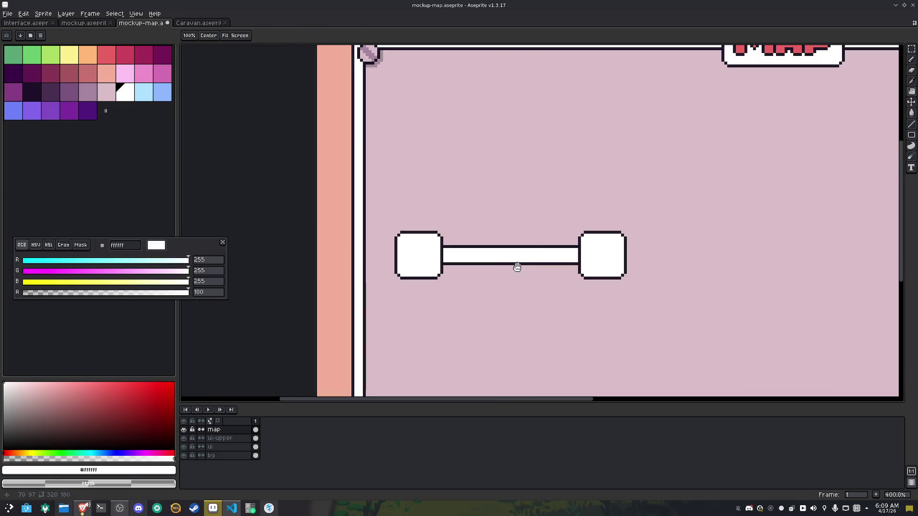
scroll(443, 296, "up", 3)
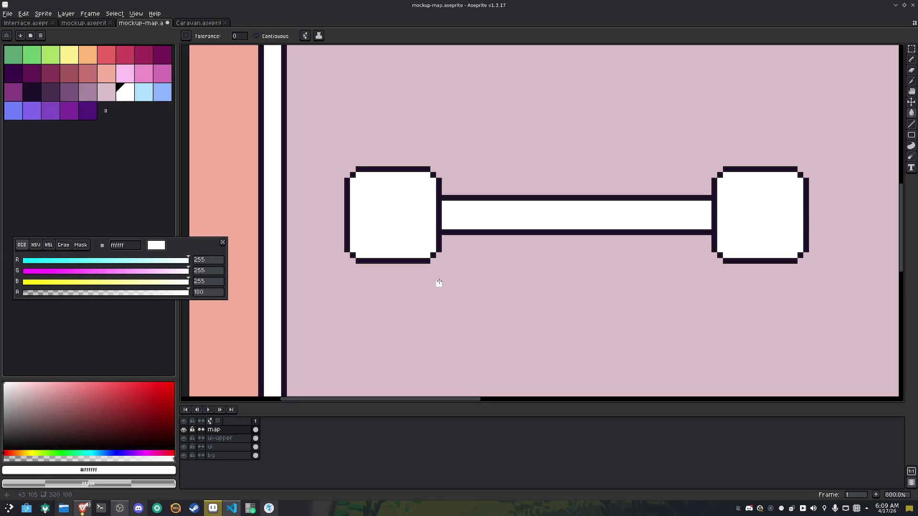
Extend the left node's dark outline downward with short stubs and a corner pixel
key("b")
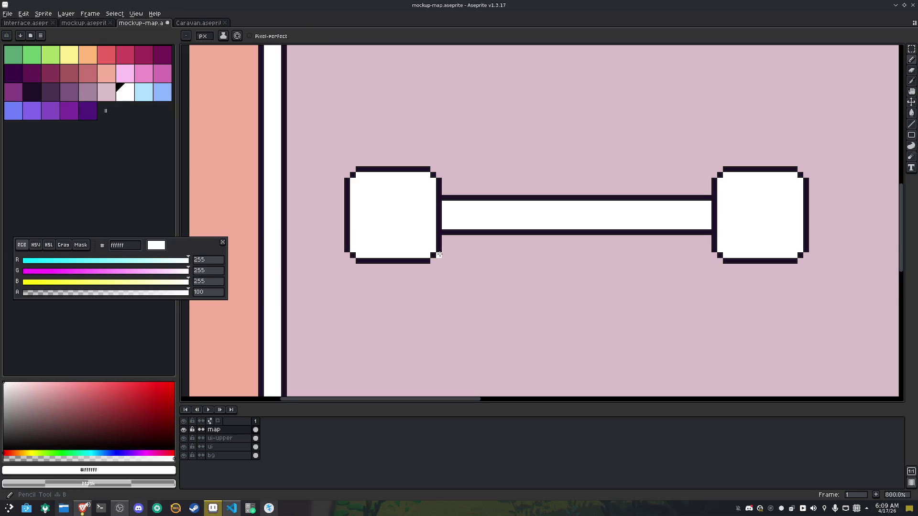
left_click(106, 92)
key("b")
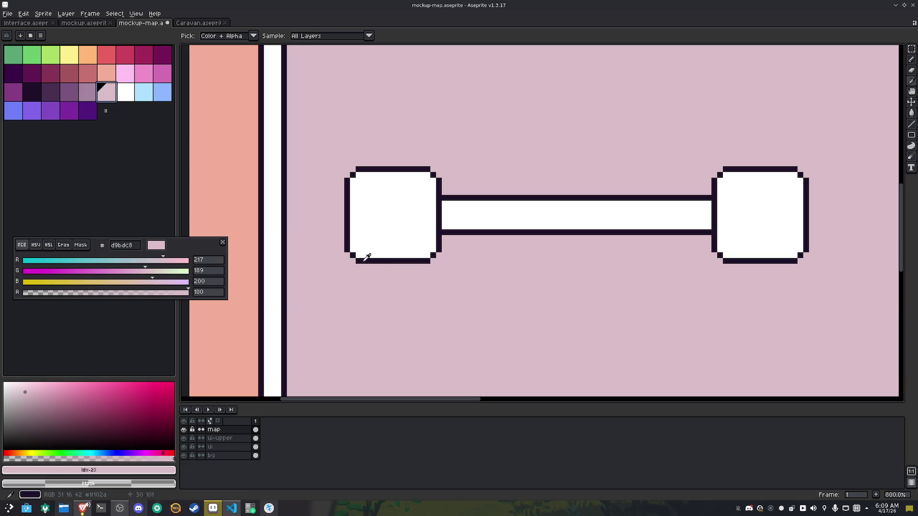
left_click(348, 256, "alt")
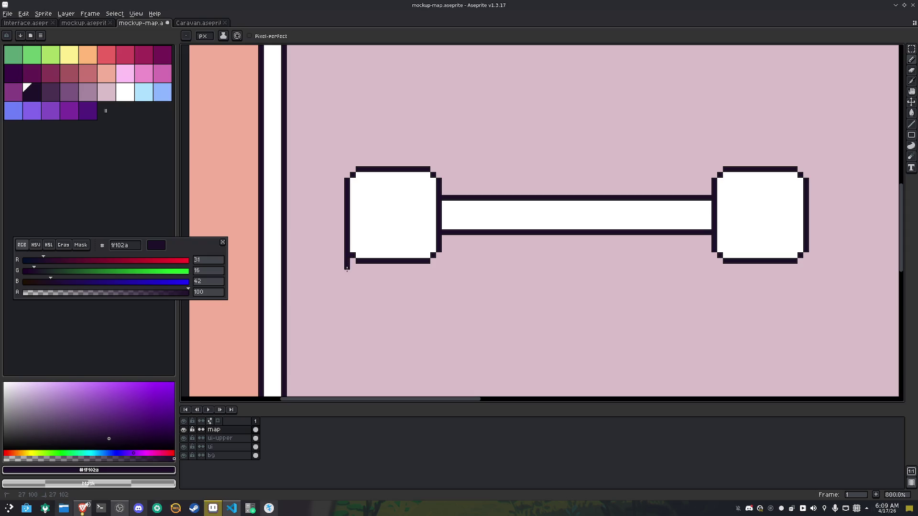
left_click_drag(346, 271, 348, 275)
left_click_drag(439, 254, 439, 269)
left_click(351, 276)
Erase the stray dark pixels beside the left square's corner and hide the ui layer
key("m")
key("b")
right_click(438, 271)
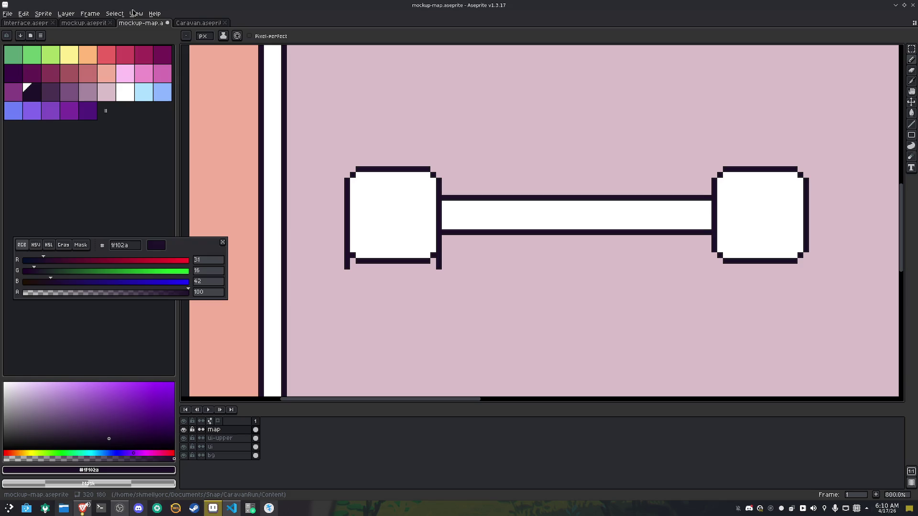
scroll(454, 293, "down", 4)
left_click(184, 430)
left_click(183, 429)
left_click(184, 447)
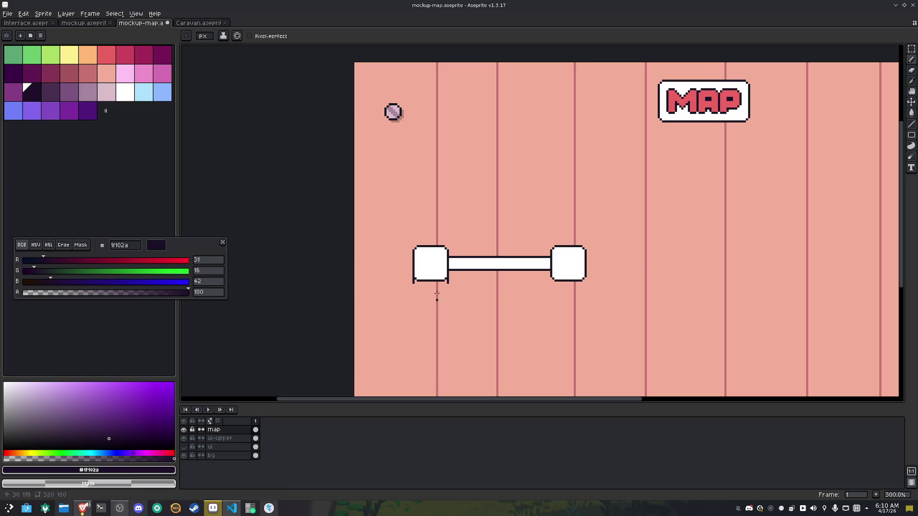
scroll(411, 291, "up", 5)
Paint a light-pink #d9bdc8 shadow under the left square with a dark lower-left corner pixel
left_click(106, 92)
left_click(550, 256)
mouse_move(543, 262)
left_mouse_down()
mouse_move(436, 268)
mouse_move(539, 261)
left_mouse_up()
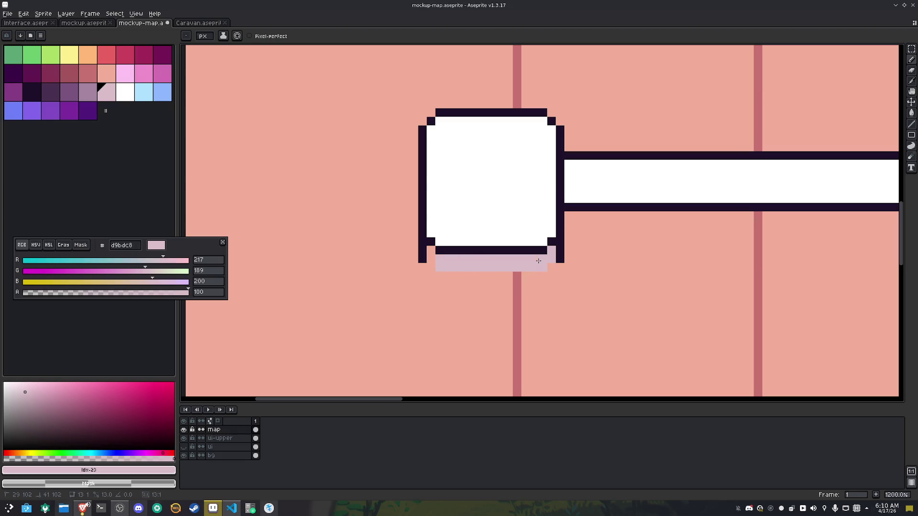
left_click(423, 254, "alt")
left_click(431, 267)
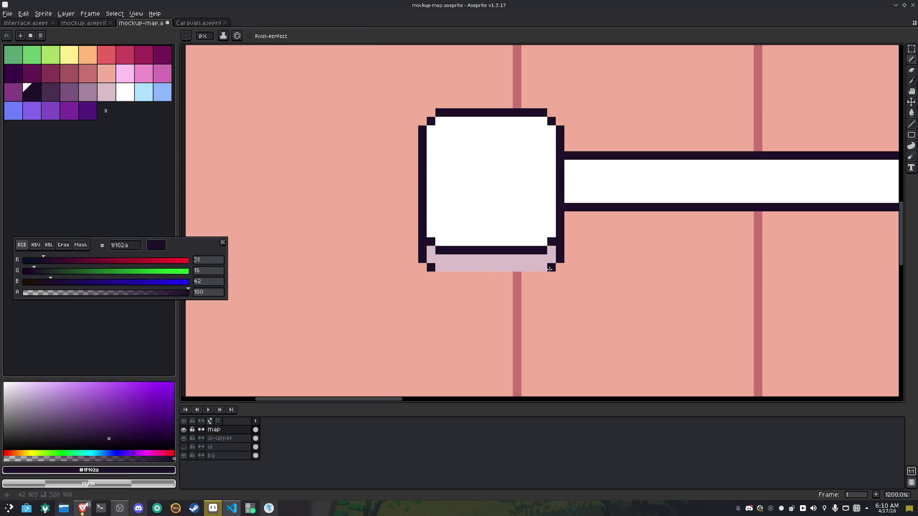
scroll(577, 275, "down", 2)
scroll(498, 256, "up", 2)
Draw a light-pink shadow line under the bar and extend the right square's side outlines downward
left_click(390, 258, "alt")
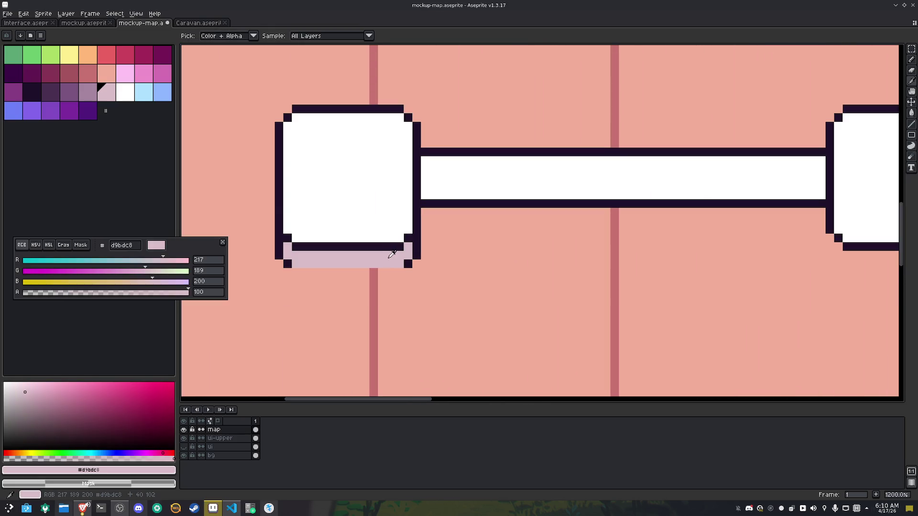
mouse_move(822, 218)
left_mouse_down()
mouse_move(569, 229)
mouse_move(423, 219)
left_mouse_up()
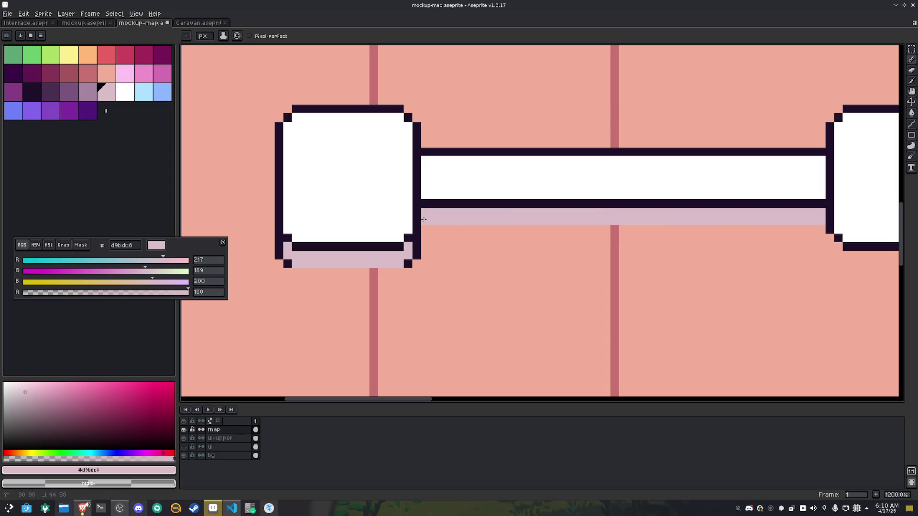
scroll(641, 271, "down", 3)
scroll(590, 232, "up", 3)
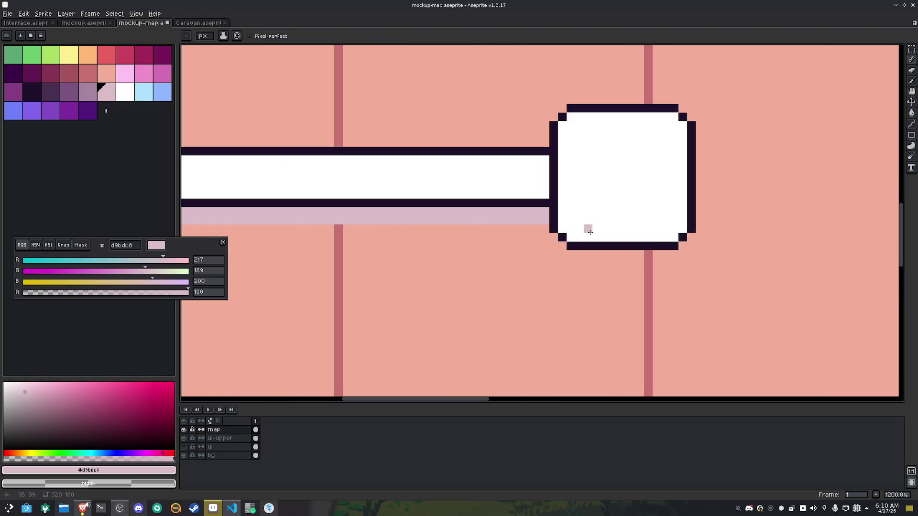
left_click(553, 227, "alt")
left_click_drag(553, 237, 563, 264)
left_click_drag(691, 236, 683, 263)
Shade the right square's bottom light pink and make its inner bottom outline white
left_click(526, 215, "alt")
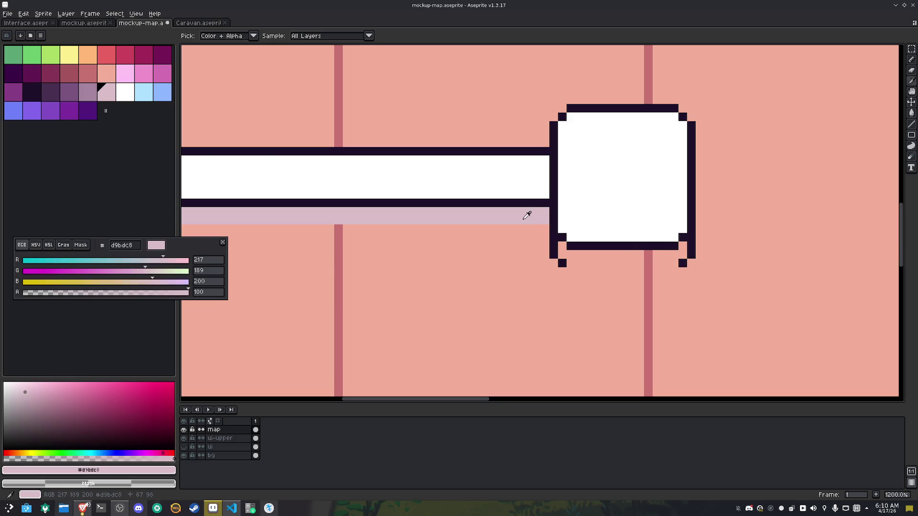
left_click_drag(674, 260, 565, 255)
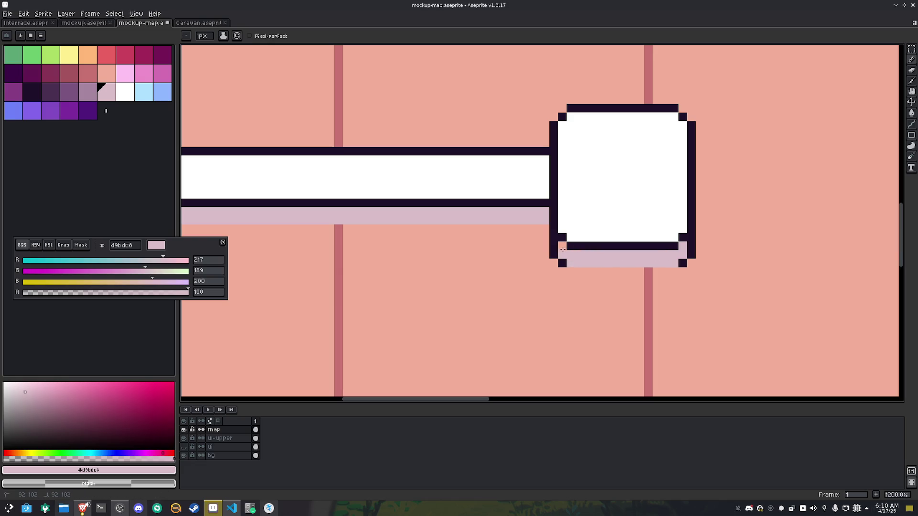
left_click(682, 233, "alt")
left_click_drag(671, 242, 567, 243)
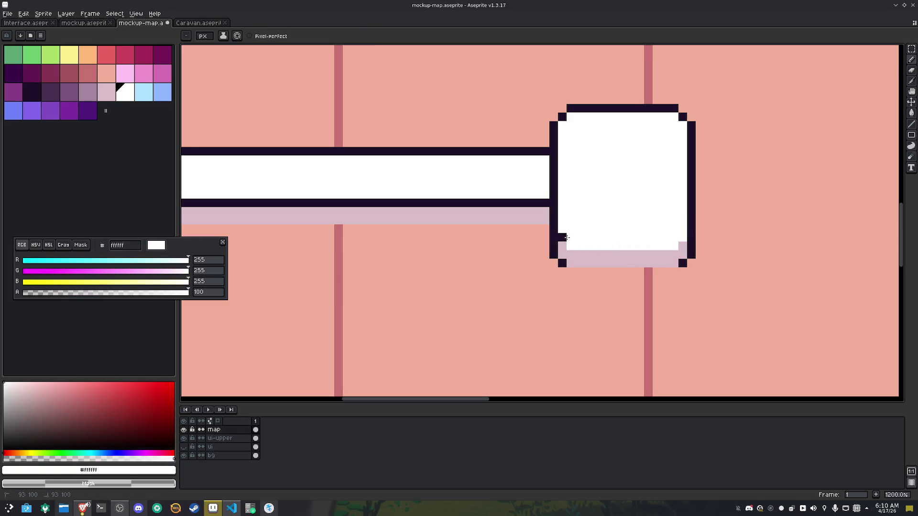
Whiten the left square's inner bottom outline and corner, and open the bar into the right square
scroll(566, 235, "down", 5)
scroll(508, 250, "up", 6)
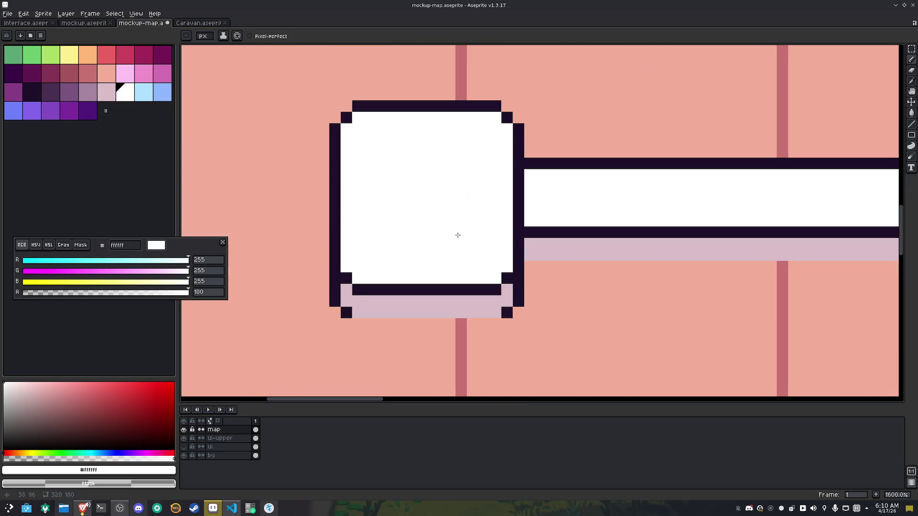
mouse_move(506, 278)
left_mouse_down()
mouse_move(498, 288)
mouse_move(358, 288)
left_mouse_up()
left_click(346, 278)
scroll(458, 268, "down", 5)
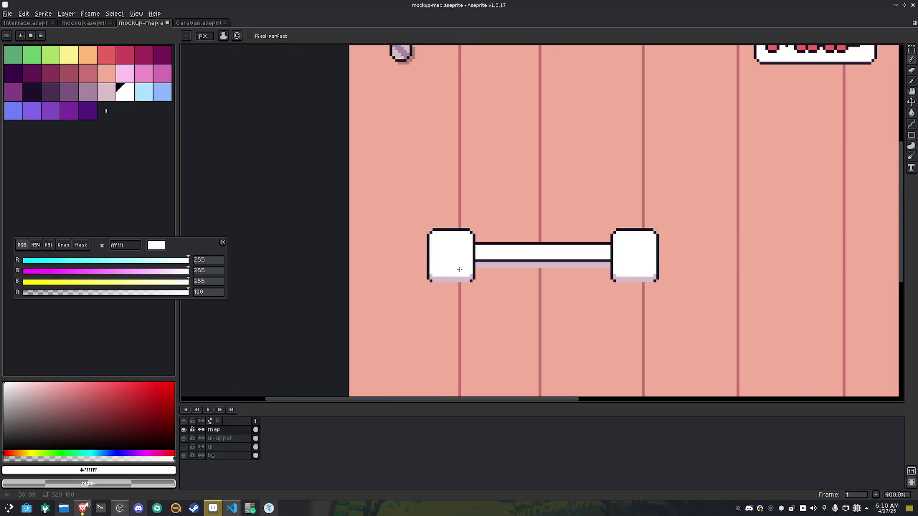
scroll(588, 264, "up", 3)
left_click_drag(659, 228, 653, 252)
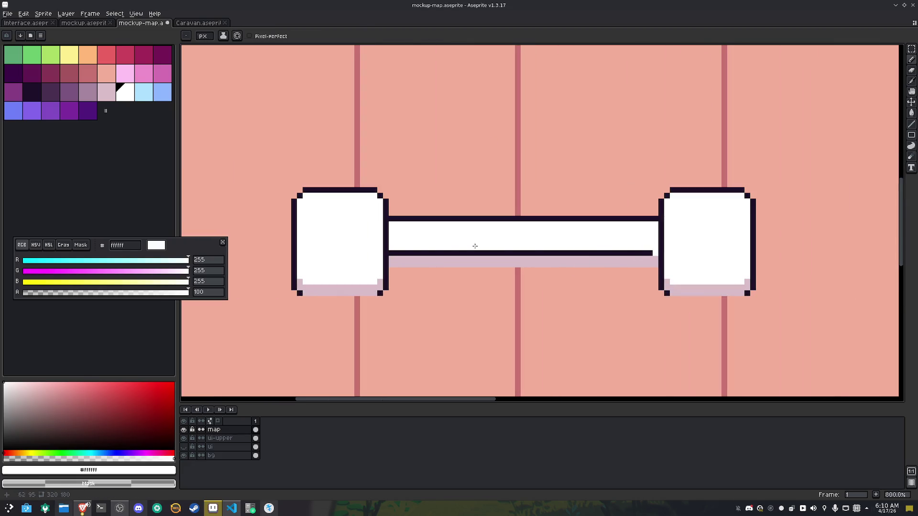
left_click(397, 249, "shift")
scroll(513, 258, "down", 5)
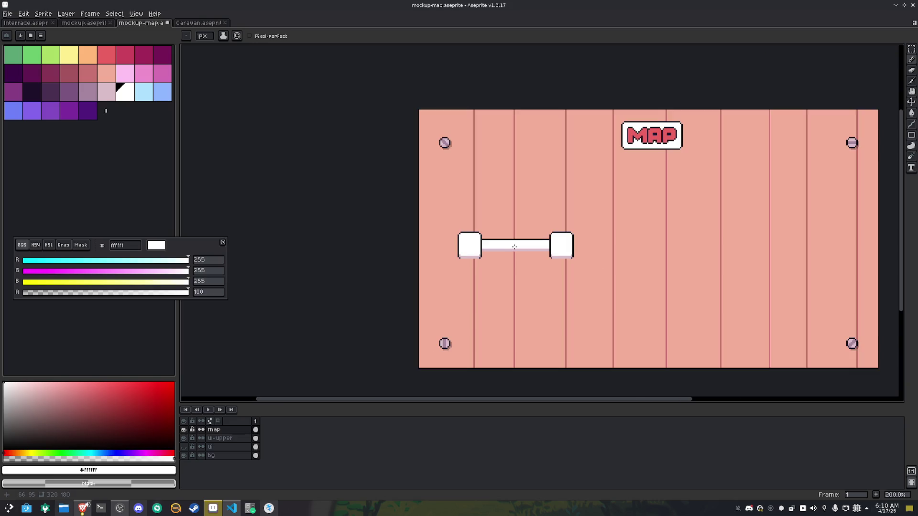
scroll(513, 258, "up", 2)
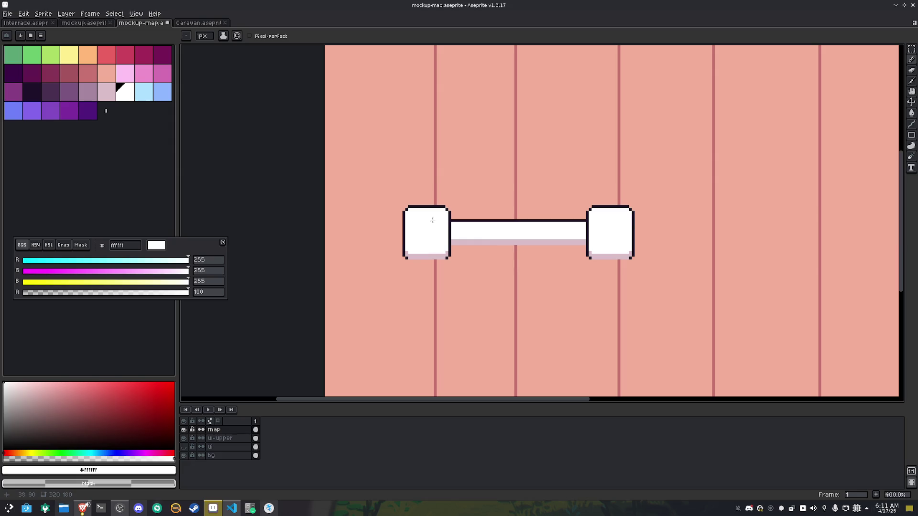
scroll(432, 220, "down", 2)
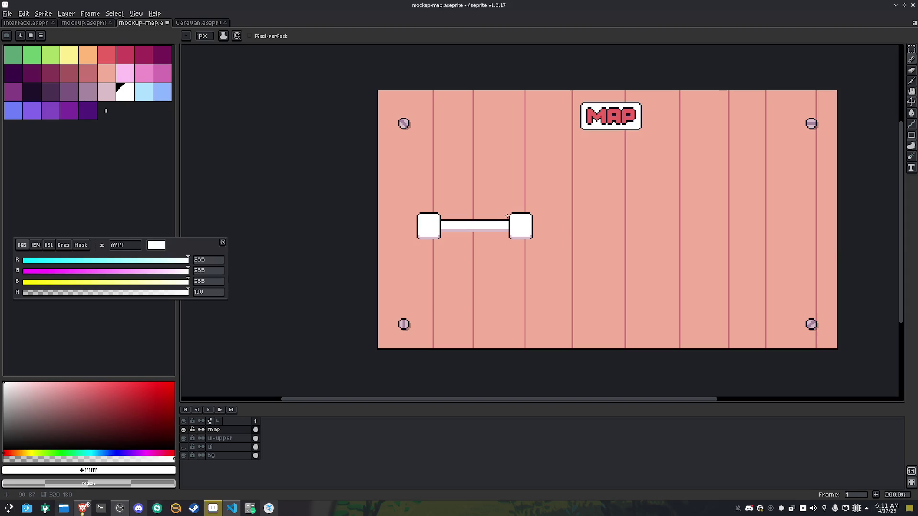
key("m")
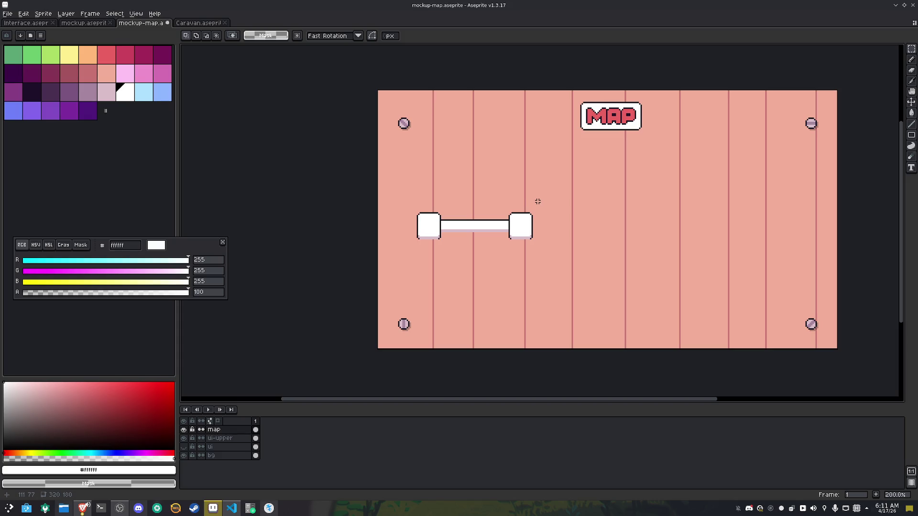
scroll(539, 200, "up", 2)
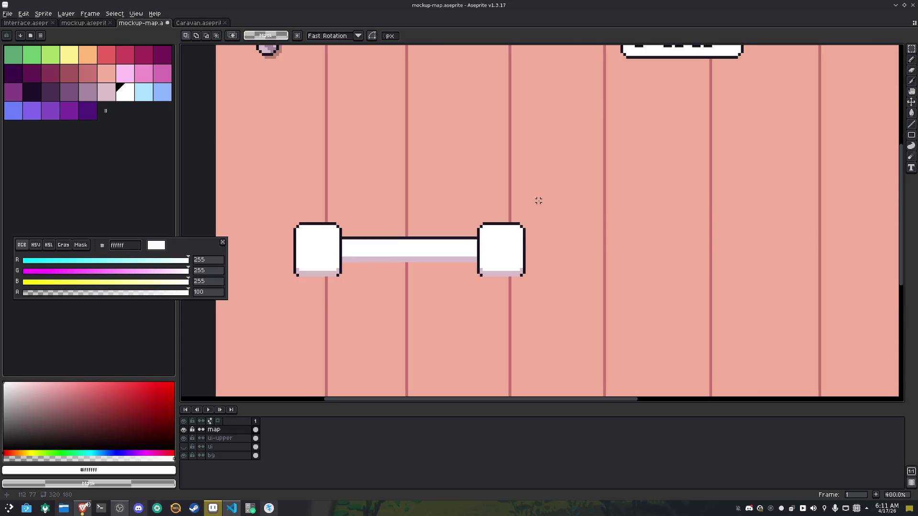
Stamp copies of the right white square above and below it, then commit them
left_click_drag(545, 206, 476, 297)
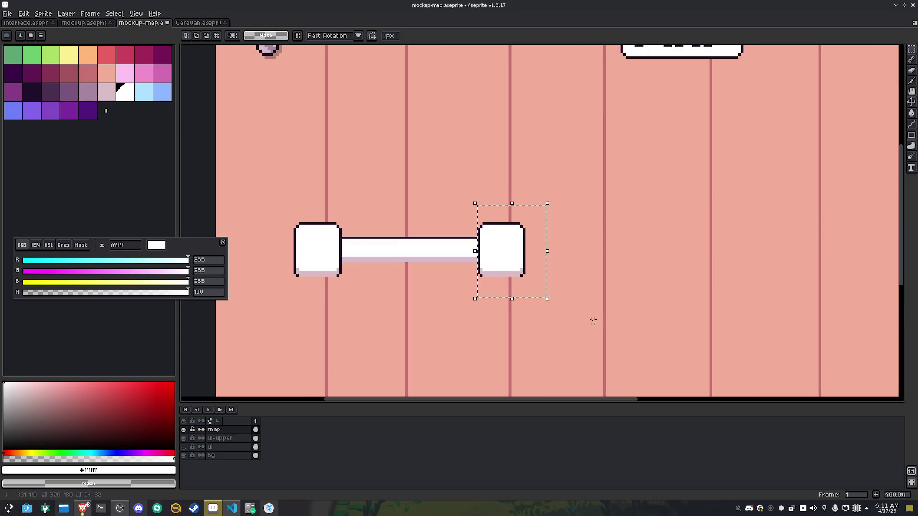
key("shift+Up")
key("shift+Up")
key("shift+Up")
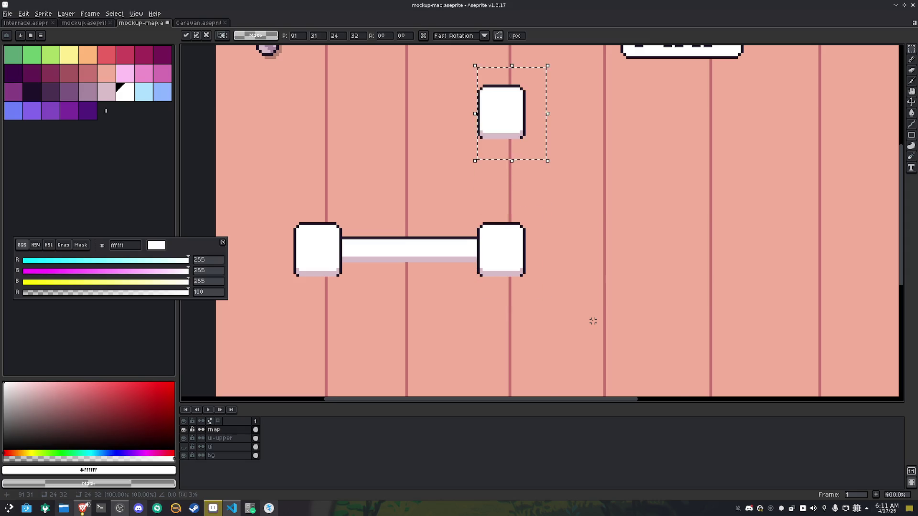
scroll(593, 321, "down", 3)
scroll(593, 321, "up", 1)
key("shift+Down")
key("shift+Down")
key("shift+Down")
key("shift+Down")
key("shift+Down")
key("shift+Down")
left_click_drag(707, 334, 621, 275)
key("Return")
scroll(434, 268, "up", 2)
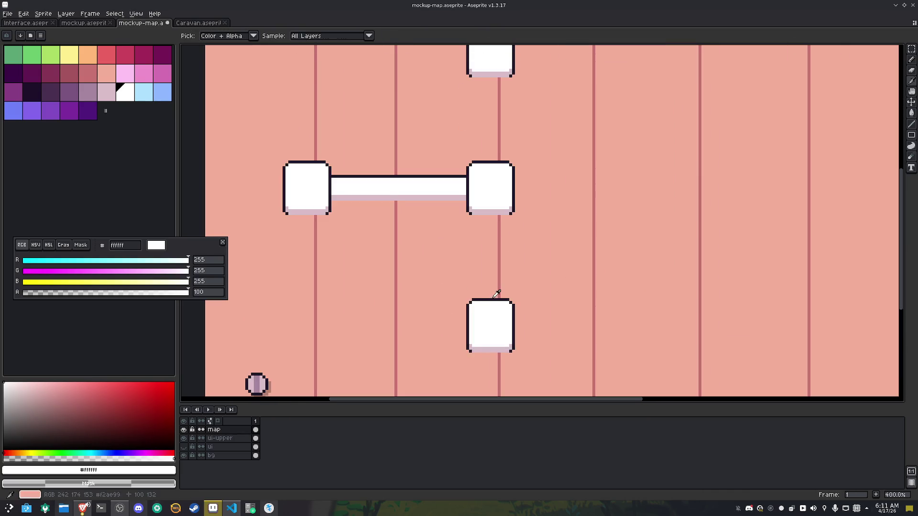
scroll(497, 224, "up", 1)
Pencil the two dark edges of a vertical bar down to the lower square
key("b")
key("alt")
left_click(499, 210, "shift")
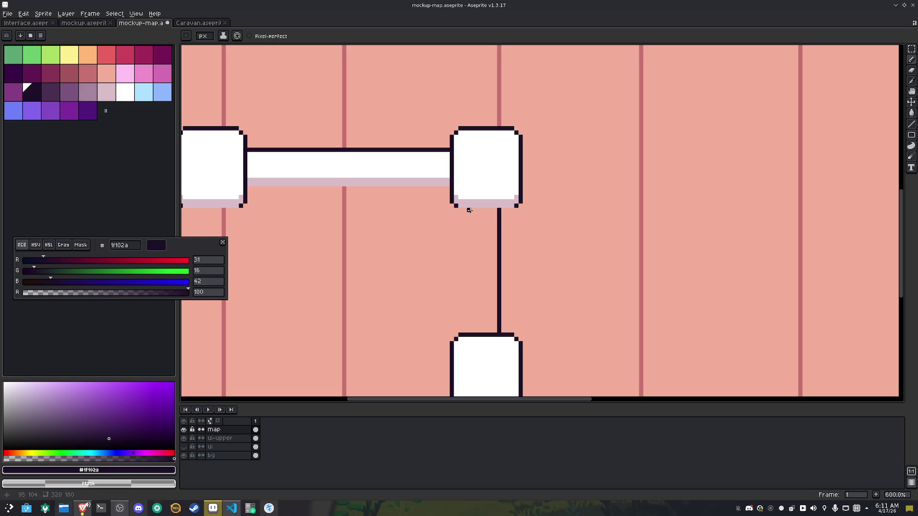
left_click_drag(472, 211, 473, 331)
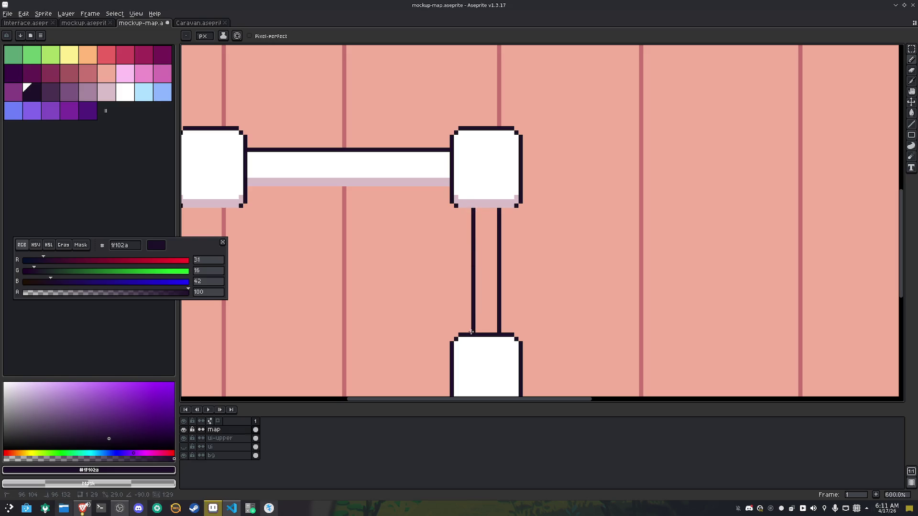
Bucket-fill the vertical connector's gap with white
scroll(488, 273, "up", 2)
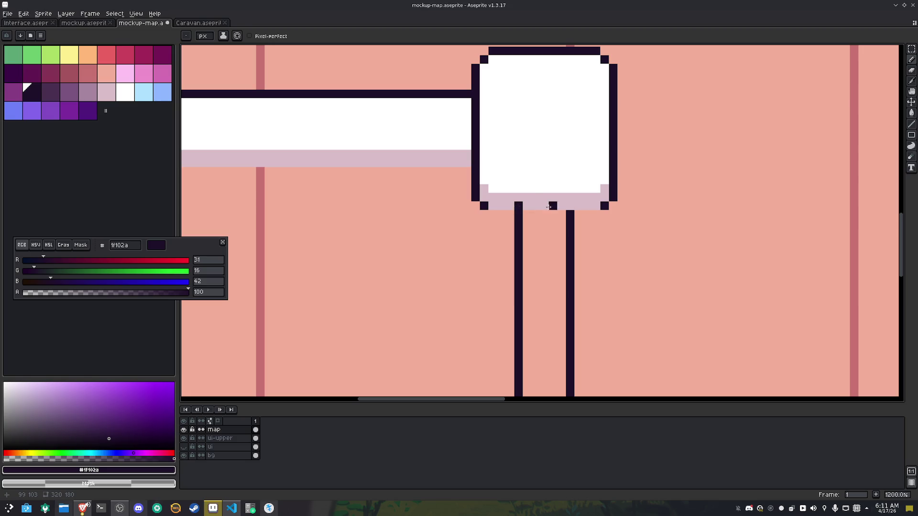
left_click(557, 189, "alt")
left_click_drag(564, 206, 523, 206)
key("g")
left_click(539, 244)
scroll(540, 244, "down", 5)
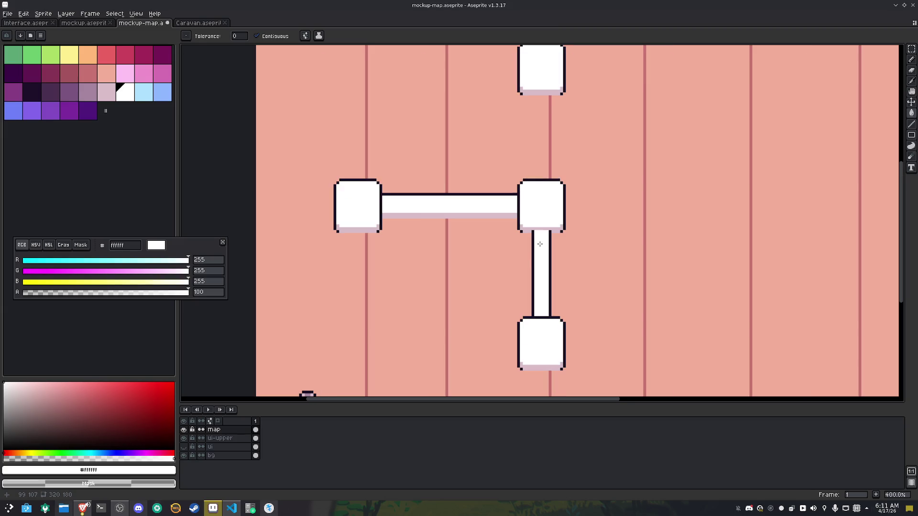
Copy the connector up between the top and middle nodes and deselect
key("m")
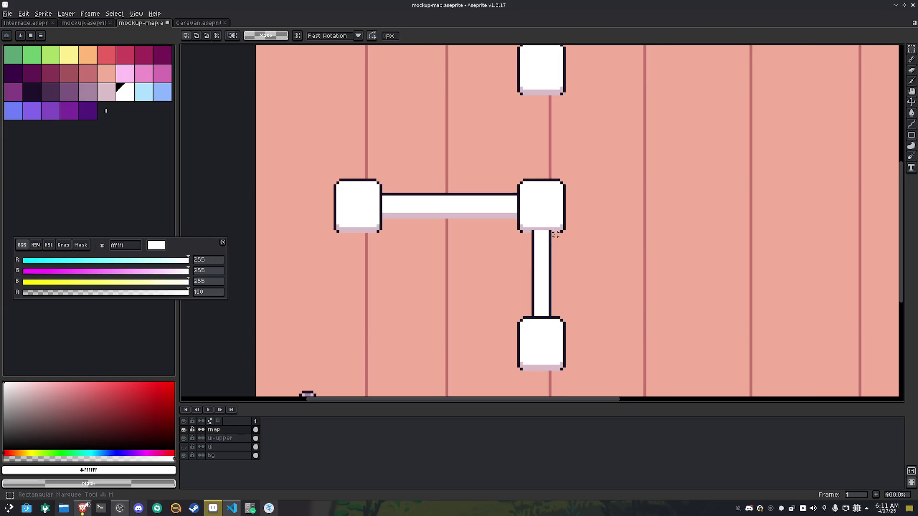
mouse_move(550, 232)
left_mouse_down()
mouse_move(540, 239)
mouse_move(531, 318)
left_mouse_up()
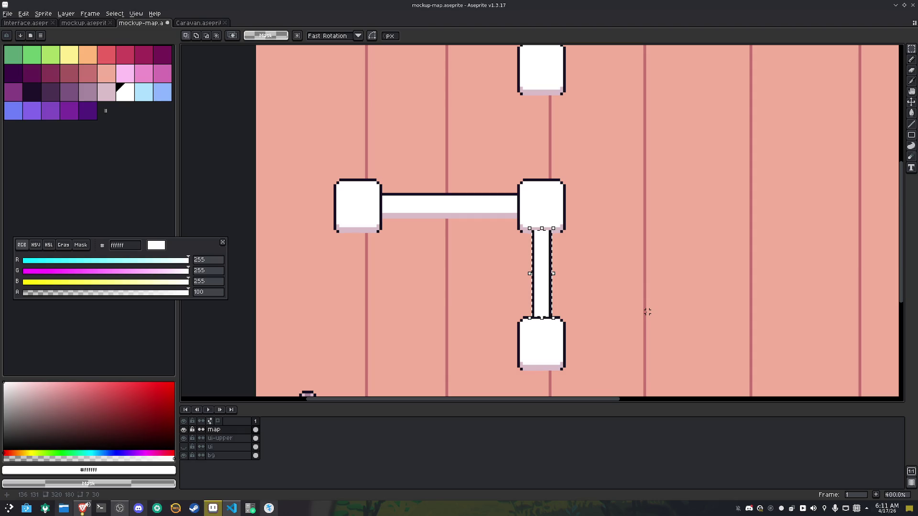
key("shift+Up")
key("shift+Up")
key("shift+Up")
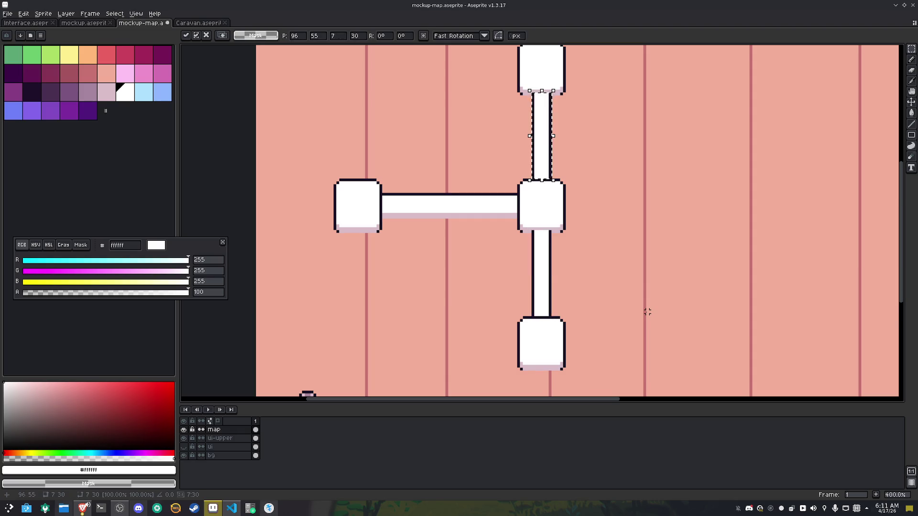
key("ctrl+d")
scroll(602, 282, "down", 2)
scroll(589, 292, "up", 1)
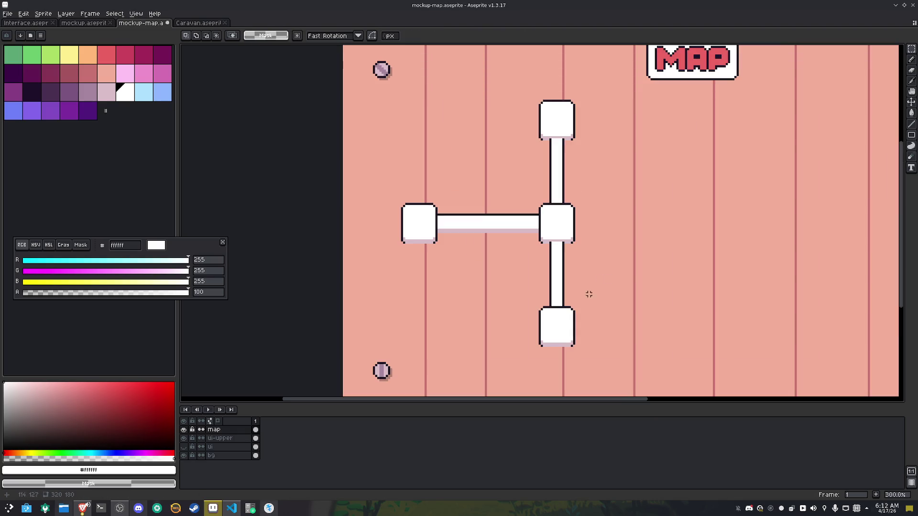
Paste copies of the horizontal bar beside the top and bottom nodes
left_click(184, 447)
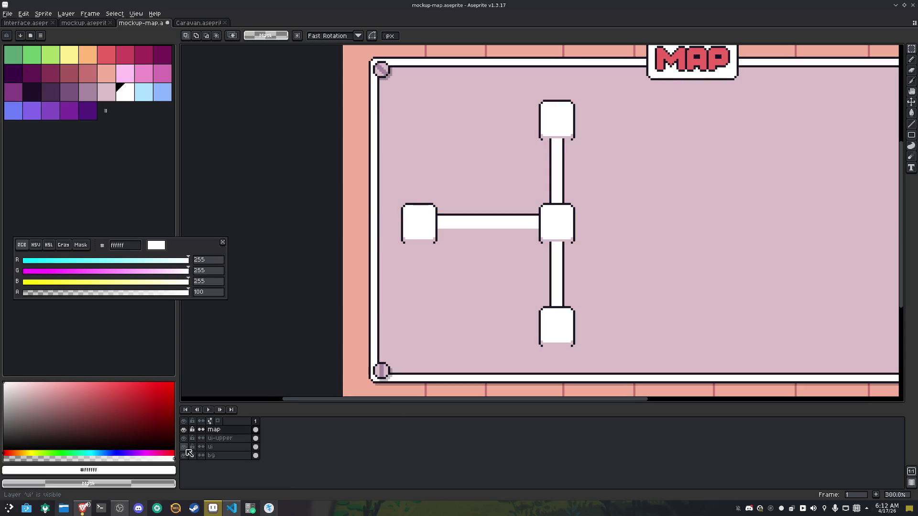
left_click(184, 447)
mouse_move(573, 203)
left_mouse_down()
mouse_move(524, 209)
mouse_move(508, 228)
left_mouse_up()
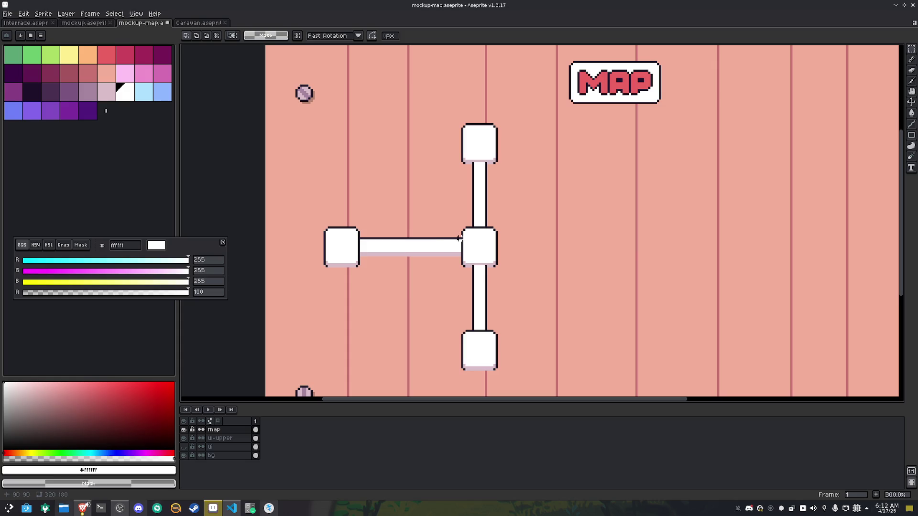
mouse_move(459, 236)
left_mouse_down()
mouse_move(388, 266)
mouse_move(358, 265)
left_mouse_up()
key("ctrl+c")
key("ctrl+v")
key("Right")
key("Right")
key("Right")
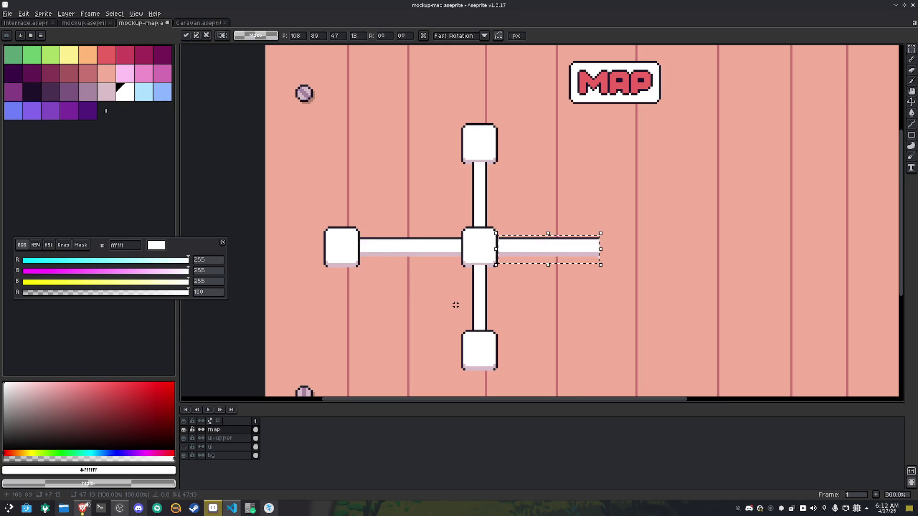
key("Up")
key("Up")
key("Up")
key("Up")
key("Up")
key("Up")
key("Return")
key("ctrl+v")
key("Down")
key("Down")
key("Down")
key("Down")
key("Down")
key("Down")
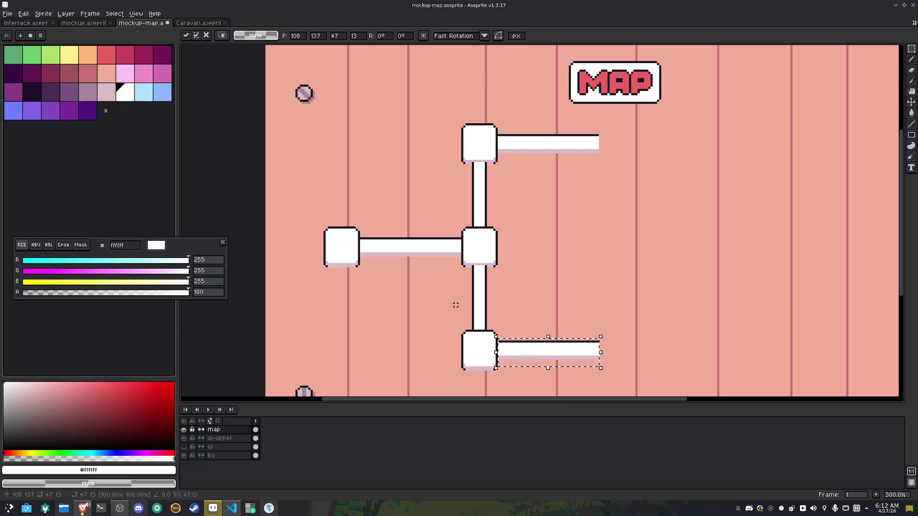
key("Return")
Stamp copies of the left node at the ends of the top and bottom bars
left_click_drag(504, 289, 365, 265)
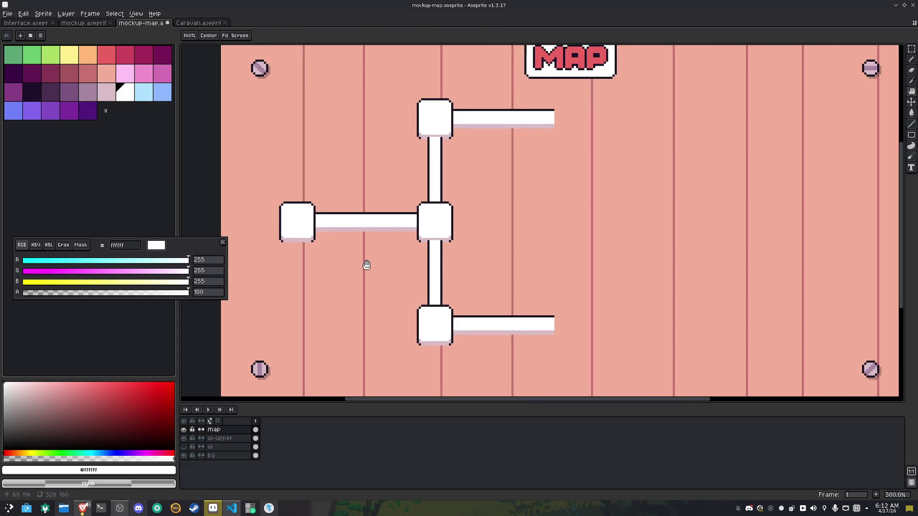
left_click_drag(273, 194, 318, 257)
key("shift+Right")
key("shift+Right")
key("shift+Right")
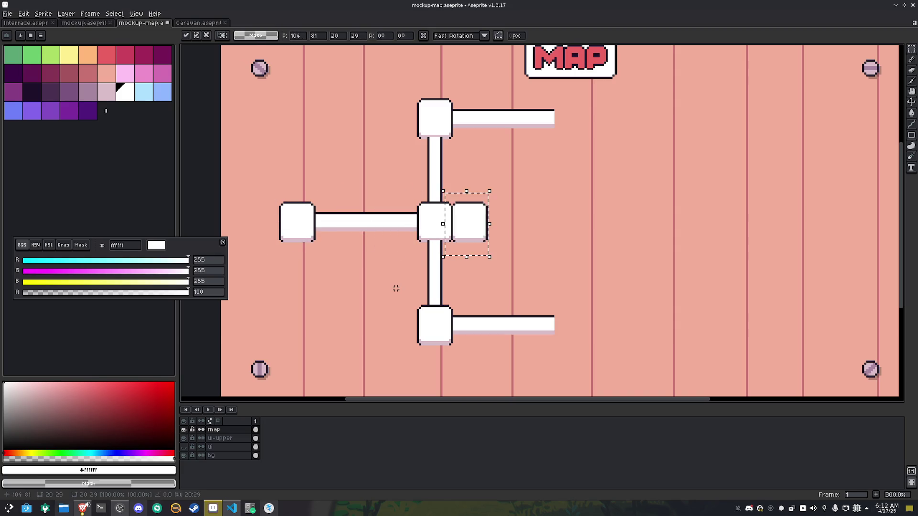
key("shift+Down")
key("shift+Down")
key("shift+Down")
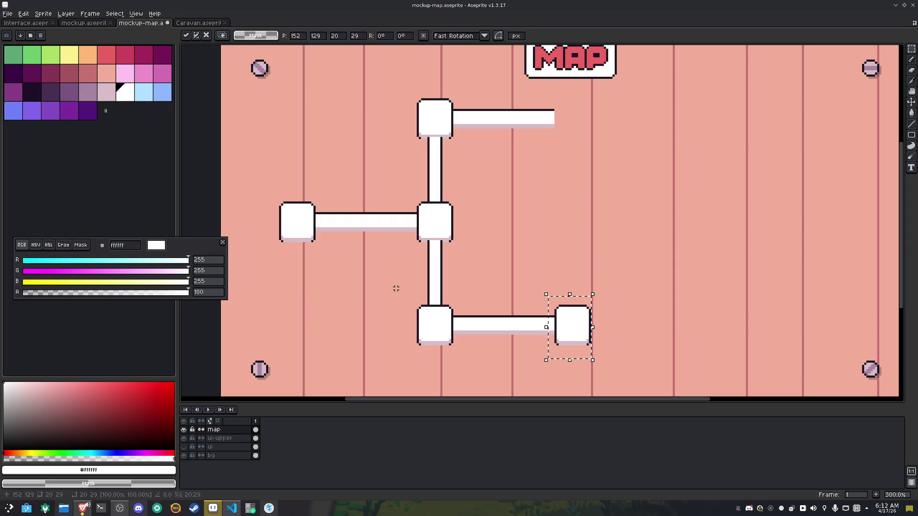
key("shift+Up")
key("shift+Up")
key("shift+Up")
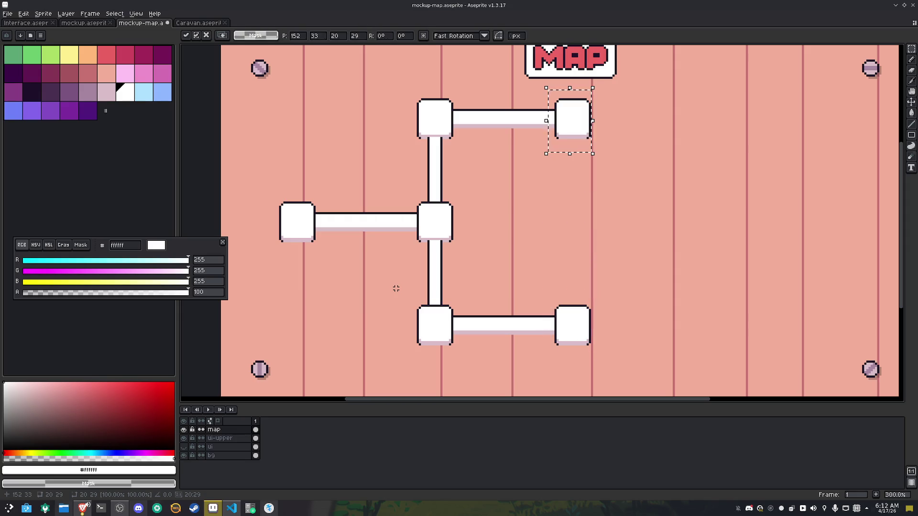
key("ctrl+d")
Zoom out and select the bottom bar together with its end node
key("h")
scroll(510, 187, "down", 1)
left_click_drag(624, 205, 510, 236)
key("m")
scroll(488, 234, "up", 1)
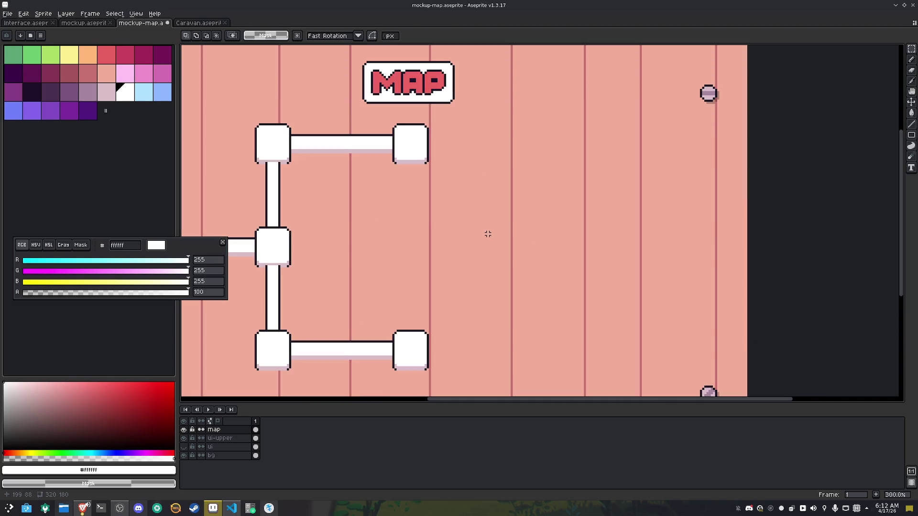
scroll(488, 234, "down", 1)
key("ctrl+shift+d")
mouse_move(511, 347)
left_mouse_down()
mouse_move(400, 328)
mouse_move(323, 298)
left_mouse_up()
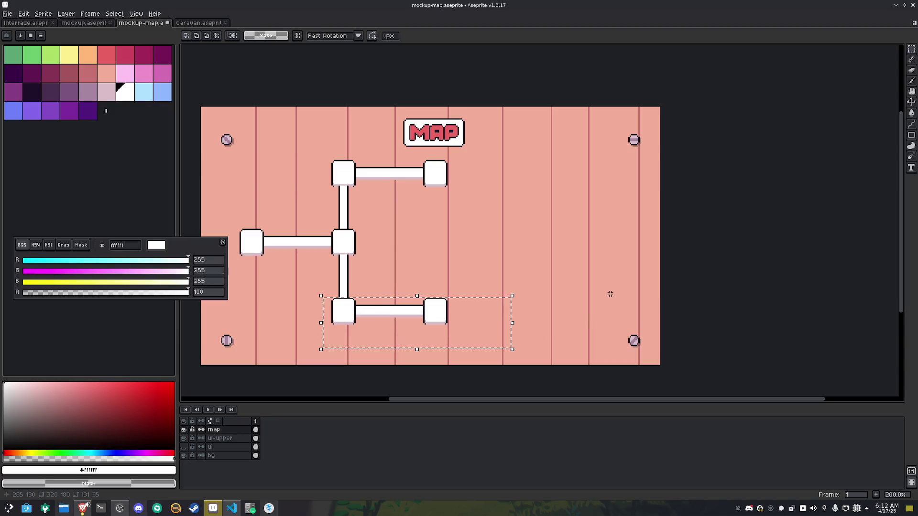
mouse_move(470, 343)
left_mouse_down()
mouse_move(381, 312)
mouse_move(356, 290)
left_mouse_up()
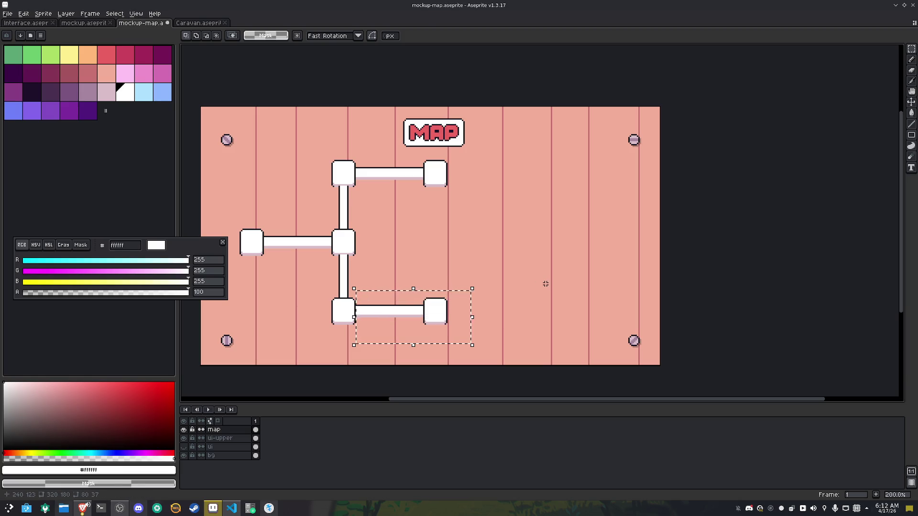
Stamp copies of the bar-and-node piece rightward along the bottom row
key("shift+Right")
key("shift+Right")
key("shift+Right")
key("ctrl+c")
key("ctrl+v")
key("shift+Right")
key("shift+Right")
key("shift+Right")
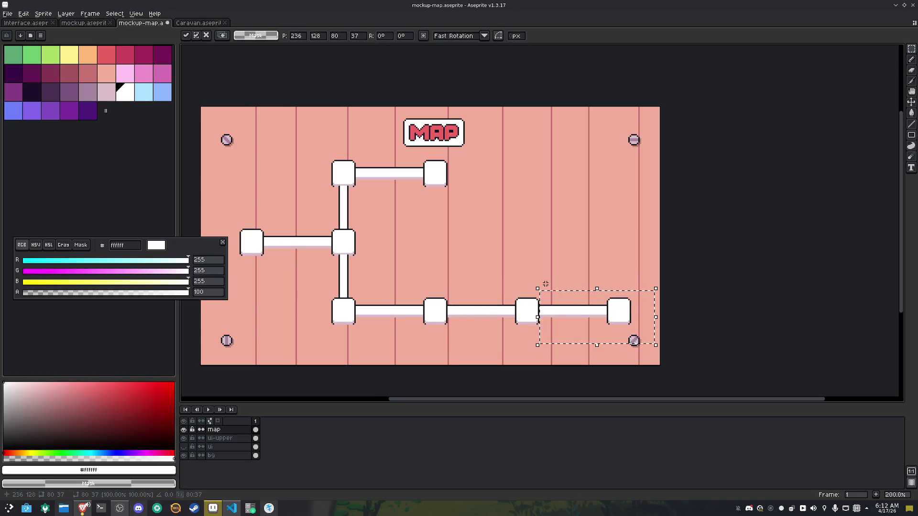
Stamp another piece on the top row past the right edge and drop one at the bottom row's end
key("ctrl+c")
key("ctrl+v")
key("shift+Up")
key("shift+Up")
key("shift+Up")
key("shift+Up")
key("shift+Up")
key("shift+Up")
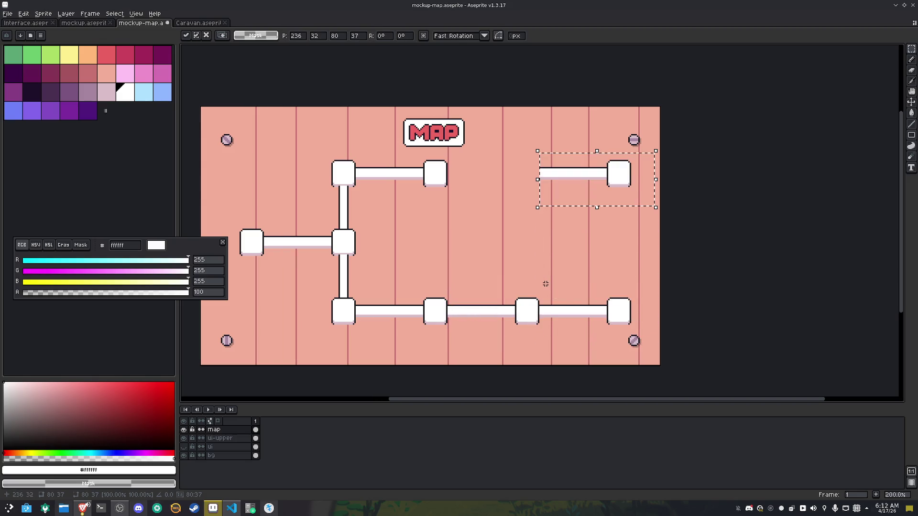
key("shift+Left")
key("shift+Left")
key("shift+Left")
key("shift+Left")
key("shift+Left")
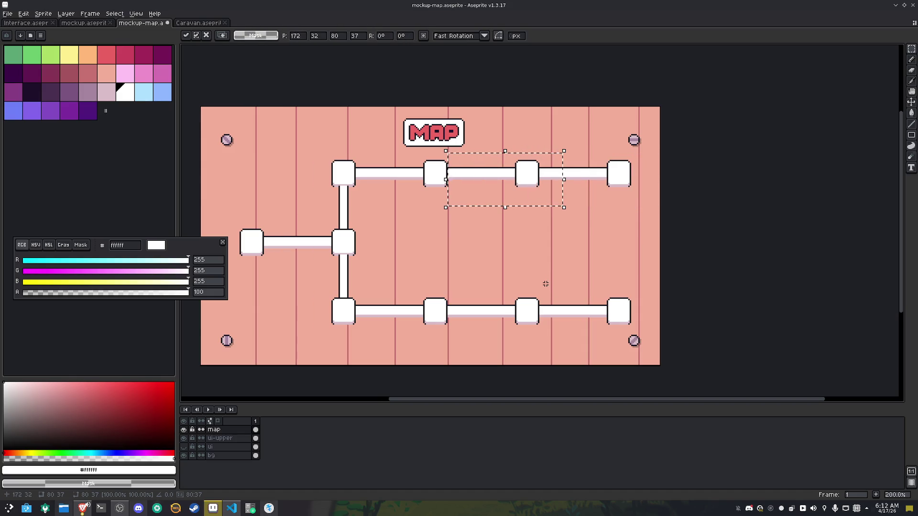
key("shift+Right")
key("shift+Right")
key("shift+Right")
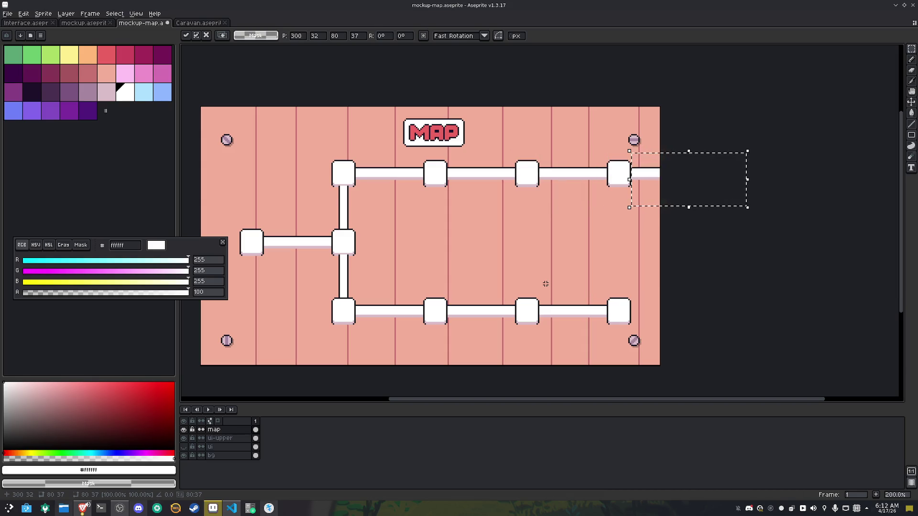
key("shift+Down")
key("shift+Down")
key("shift+Down")
key("shift+Down")
key("shift+Down")
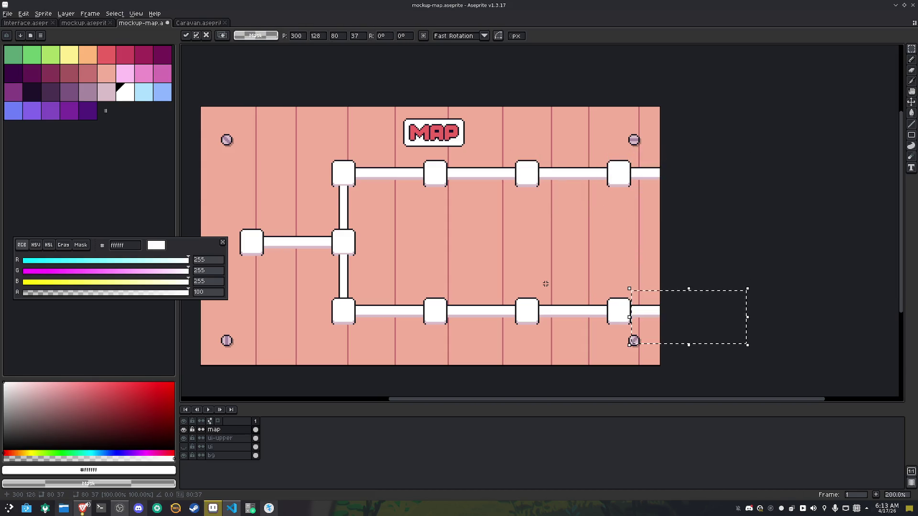
left_click(538, 244)
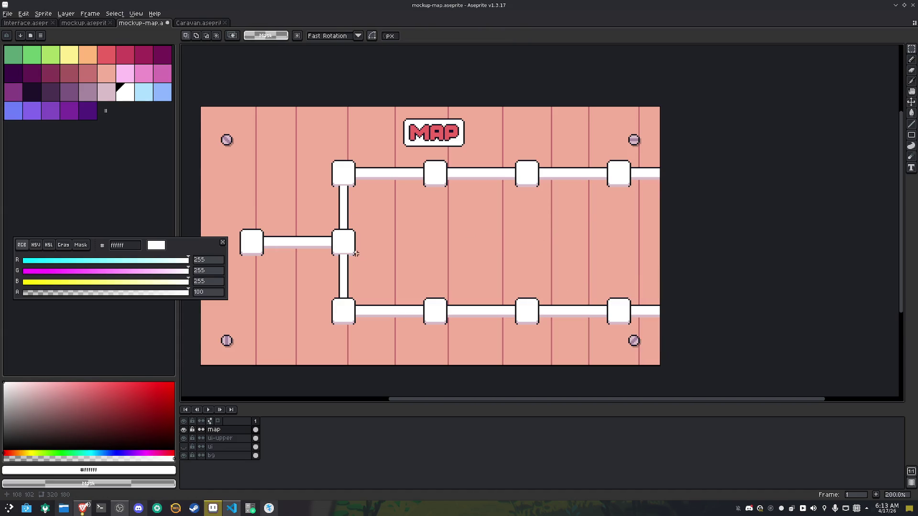
Copy the upper connector with the middle node and place it under the rightmost top node
mouse_move(355, 256)
left_mouse_down()
mouse_move(329, 225)
mouse_move(332, 188)
left_mouse_up()
key("ctrl+c")
key("ctrl+v")
key("shift+Right")
key("shift+Right")
key("shift+Right")
key("shift+Right")
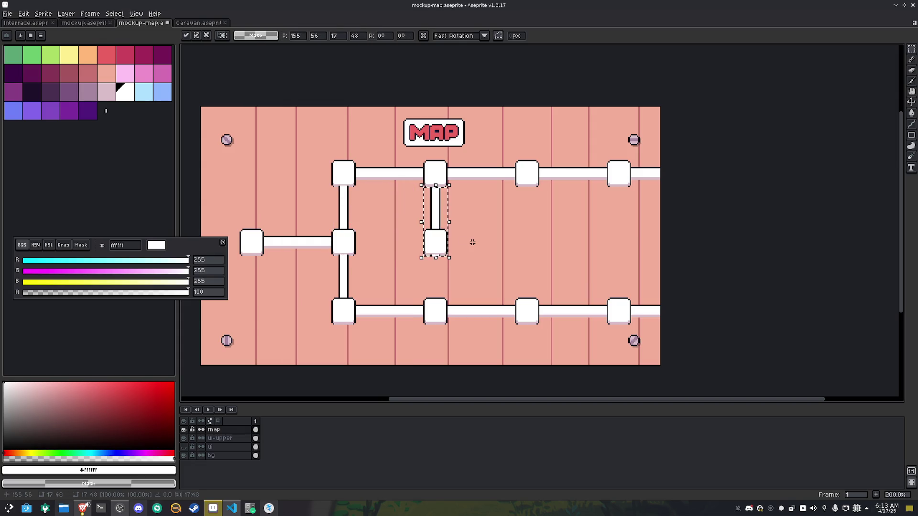
key("Return")
key("ctrl+v")
key("shift+Right")
key("shift+Right")
key("shift+Right")
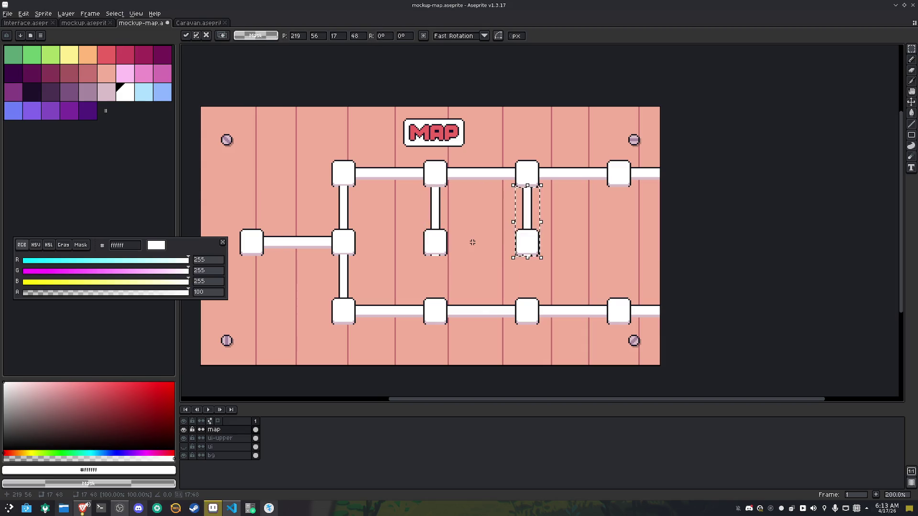
key("Escape")
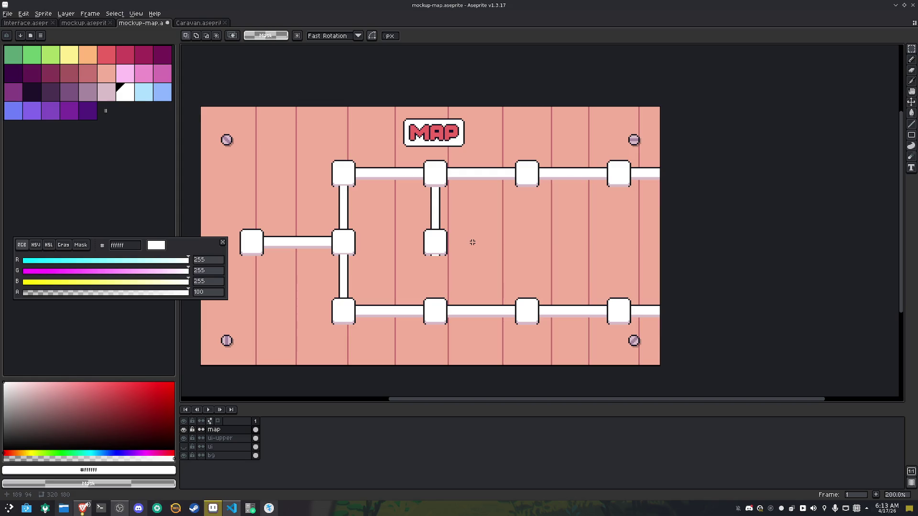
key("ctrl+z")
key("ctrl+z")
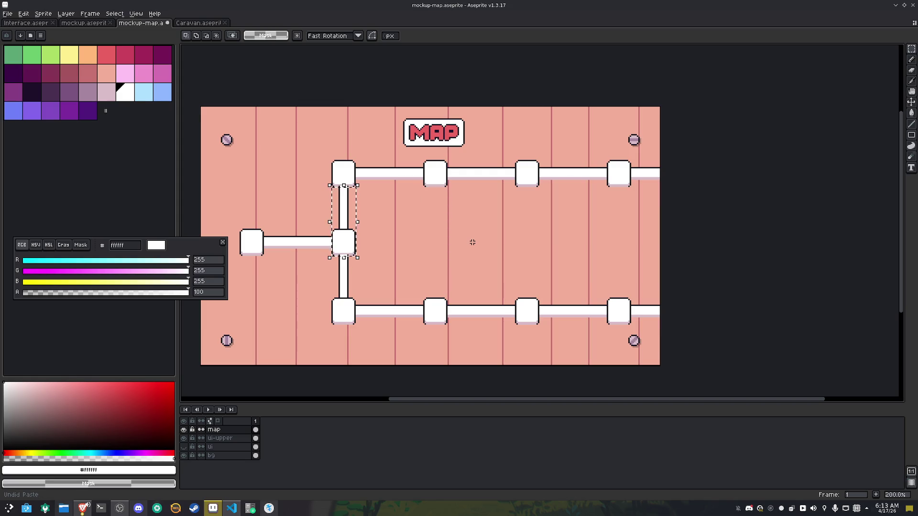
key("ctrl+v")
key("shift+Right")
key("shift+Right")
key("shift+Right")
key("shift+Right")
key("shift+Right")
key("shift+Right")
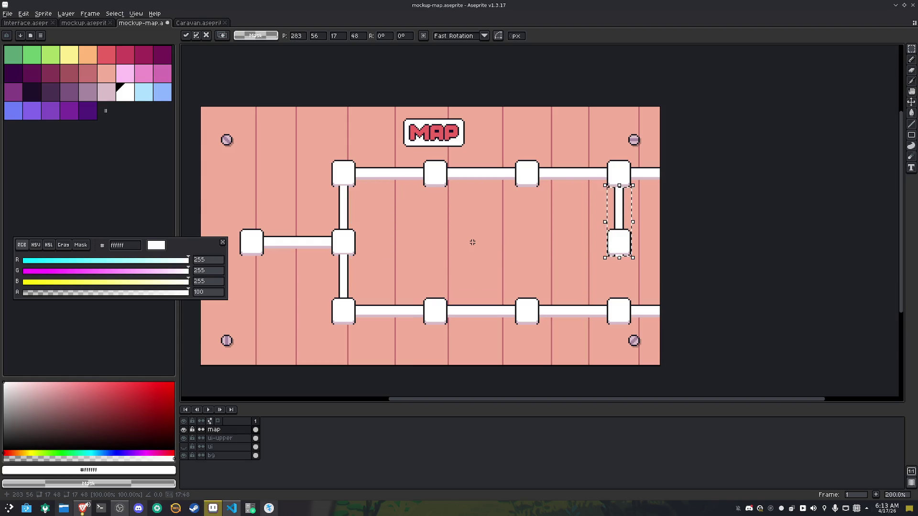
key("Return")
Paint the new node's bottom edge light pink and the row above it white
scroll(633, 253, "up", 4)
key("i")
left_click(593, 267)
left_click(603, 263)
key("b")
left_click_drag(599, 267, 552, 267)
scroll(552, 267, "down", 1)
left_click_drag(568, 41, 545, 115)
scroll(545, 115, "up", 3)
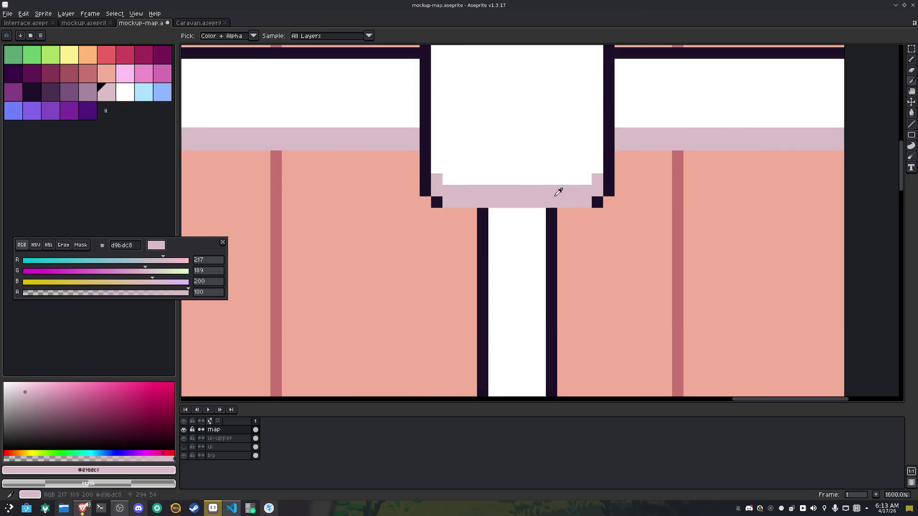
left_click(551, 211, "alt")
left_click(489, 208, "alt")
left_click_drag(494, 200, 538, 200)
scroll(537, 200, "down", 6)
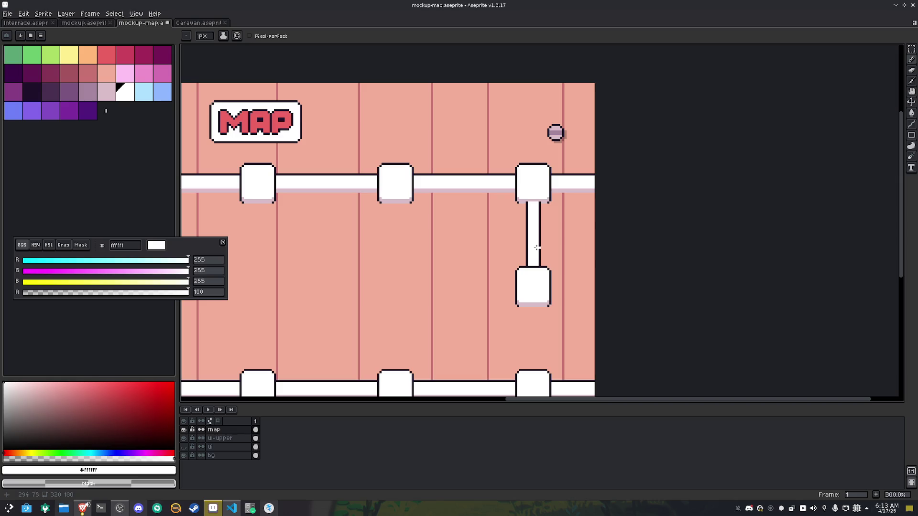
scroll(538, 202, "down", 2)
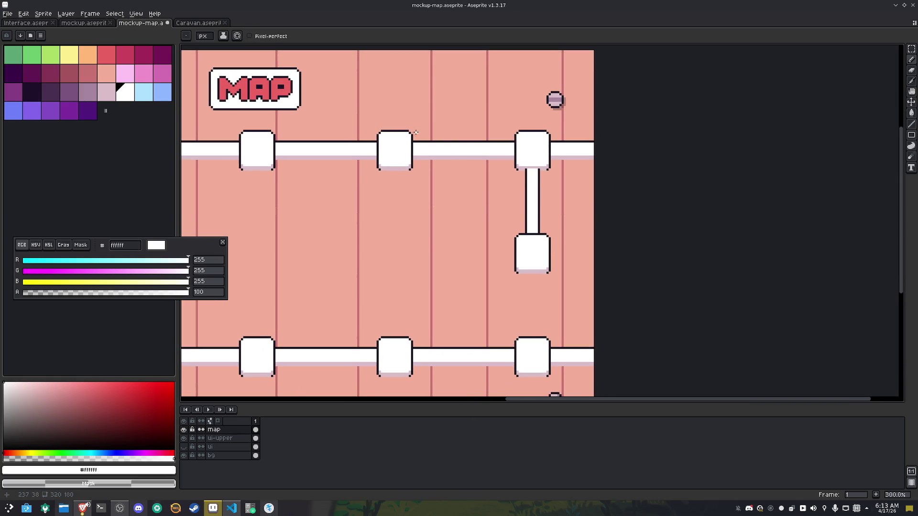
Nudge the selected connector piece down and right against the lower node and drop it
key("m")
mouse_move(411, 130)
left_mouse_down()
mouse_move(462, 173)
mouse_move(479, 172)
left_mouse_up()
key("Down")
key("Down")
key("Down")
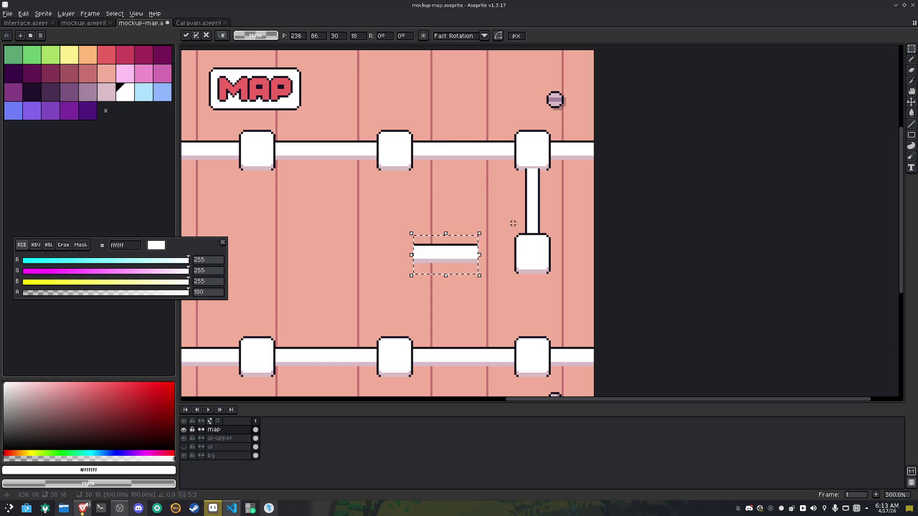
key("Right")
key("Right")
key("Right")
key("ctrl+d")
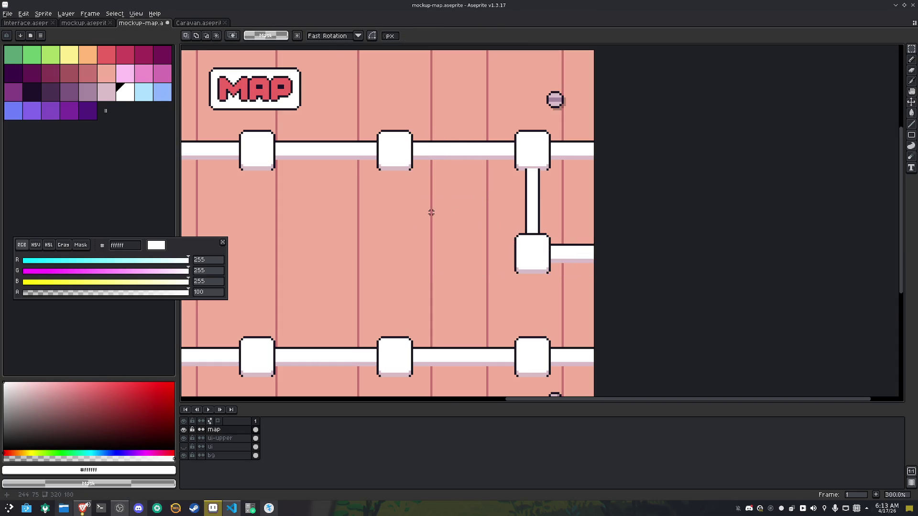
scroll(430, 209, "down", 2)
left_click_drag(416, 239, 471, 237)
scroll(397, 221, "up", 2)
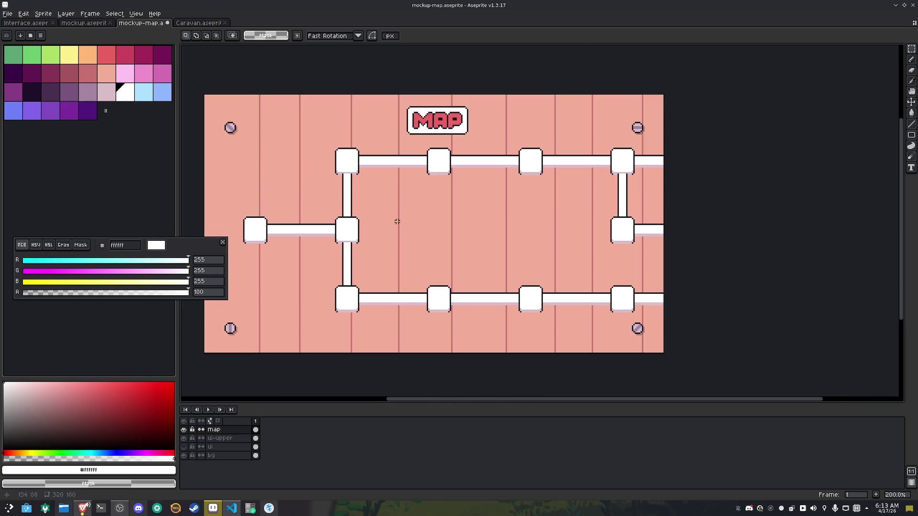
Compare the map with the framed ui panel and MAP sign layers on and off, leaving both visible
left_click(184, 447)
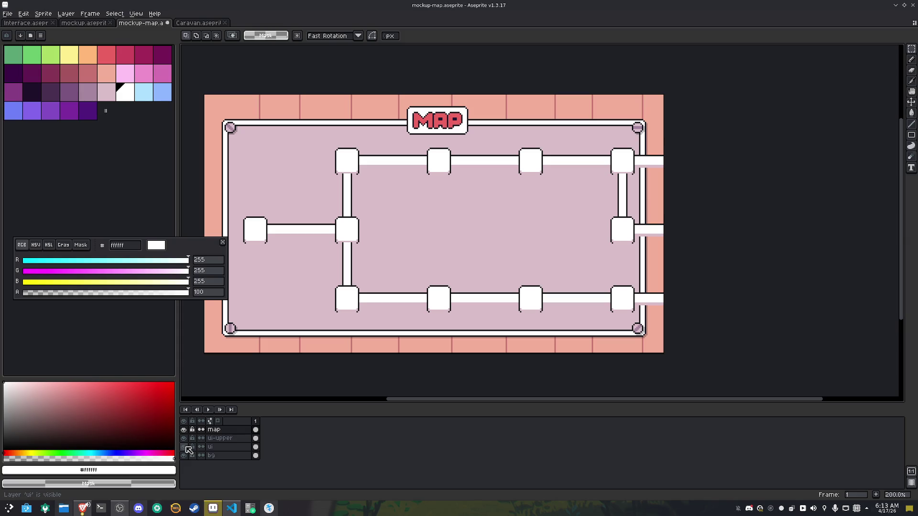
left_click(185, 448)
left_click(186, 447)
mouse_move(432, 293)
left_mouse_down()
mouse_move(477, 305)
mouse_move(469, 307)
left_mouse_up()
left_click(184, 440)
left_click(184, 440)
left_click(184, 440)
left_click(184, 439)
left_click(185, 447)
left_click(185, 448)
left_click(184, 448)
left_click(184, 447)
left_click(184, 448)
left_click(184, 447)
left_click(183, 447)
left_click(183, 448)
On the ui layer, keep the panel's solid mauve interior, then check the view with the striped background hidden
left_click(211, 447)
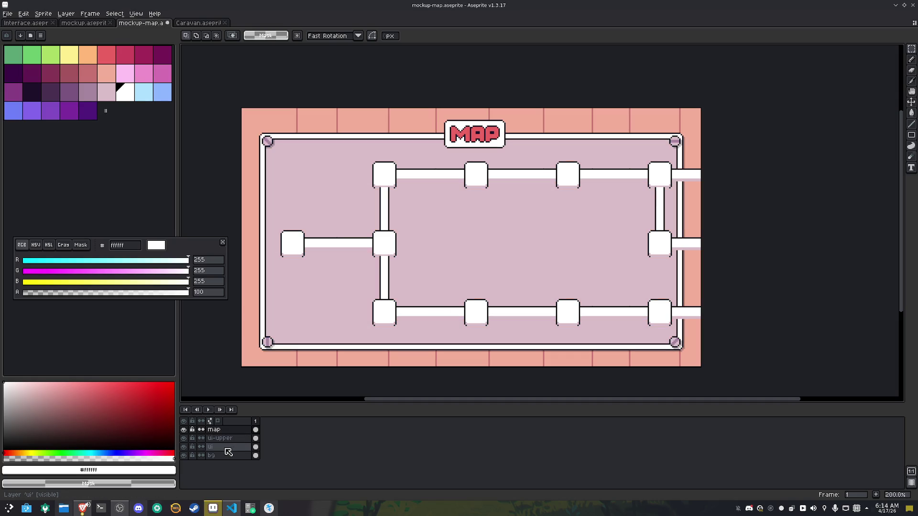
key("g")
right_click(340, 308)
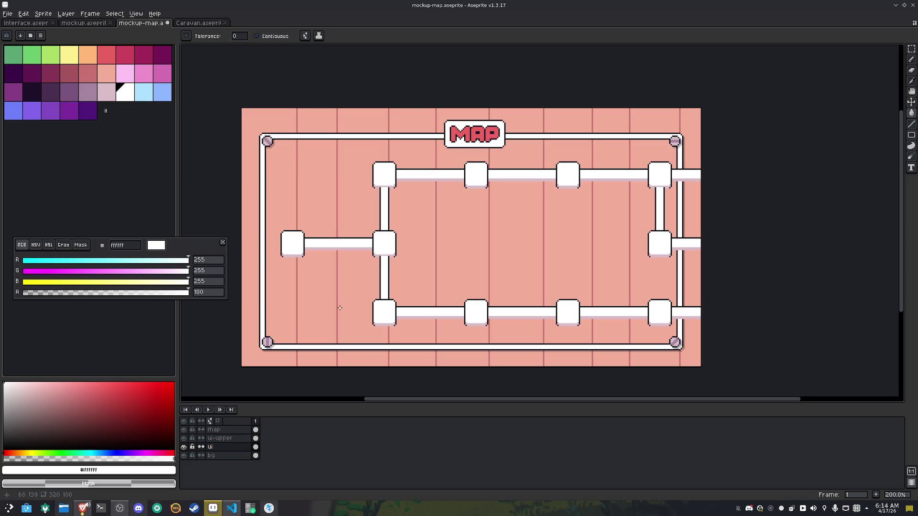
key("ctrl+z")
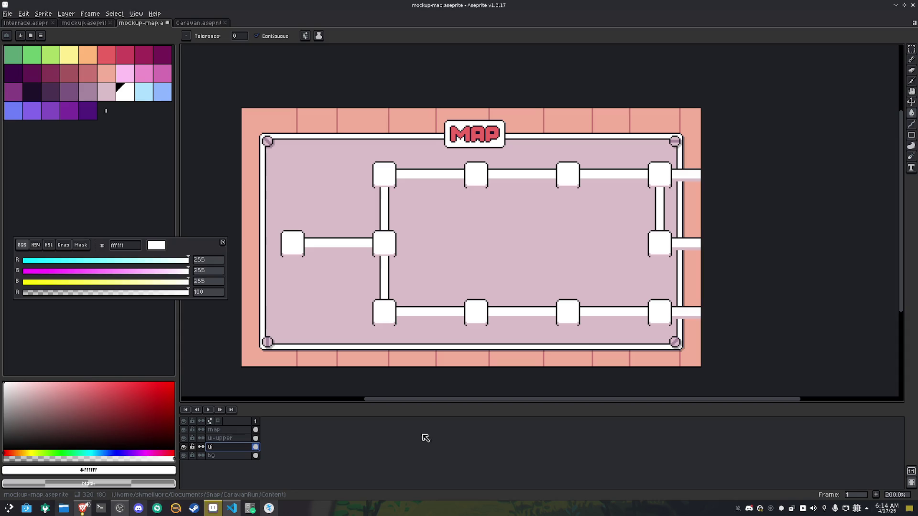
left_click(184, 456)
left_click(185, 456)
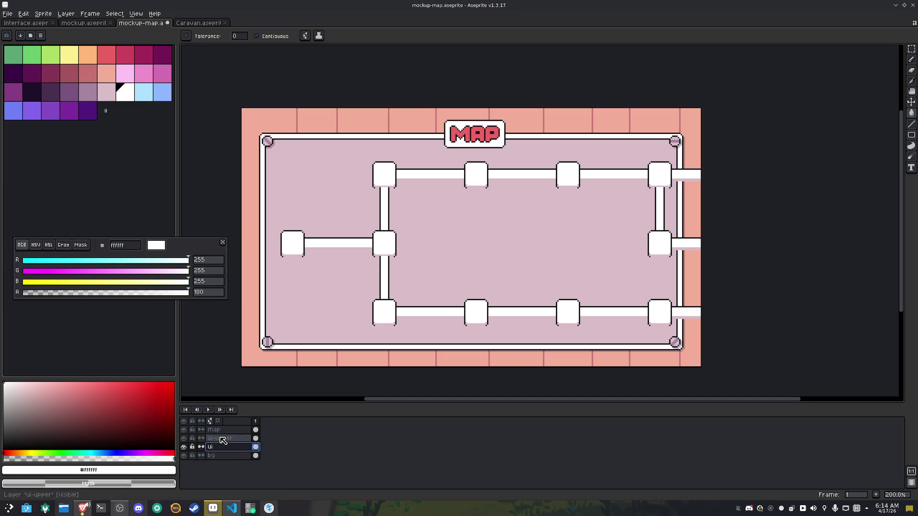
On the map layer, remove the bar ends sticking out past the frame's right edge
left_click(218, 429)
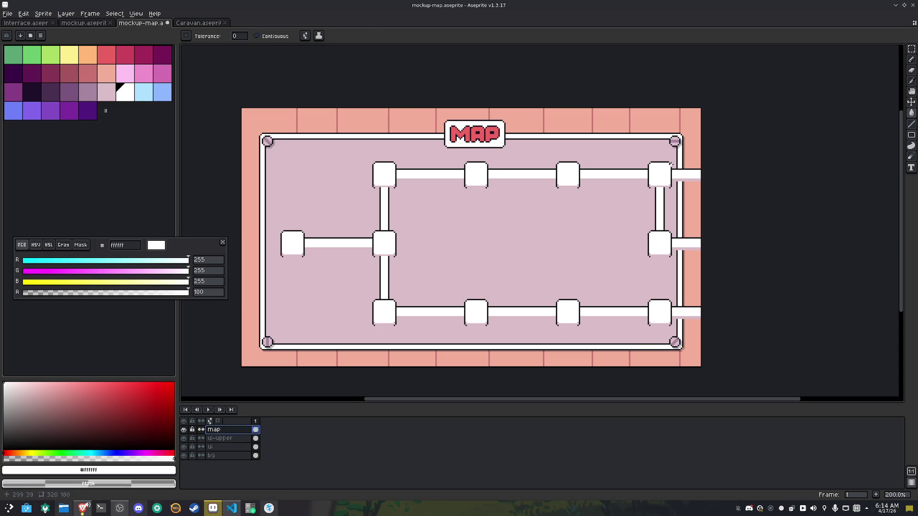
key("m")
mouse_move(674, 161)
left_mouse_down()
mouse_move(741, 298)
mouse_move(746, 330)
left_mouse_up()
key("ctrl+d")
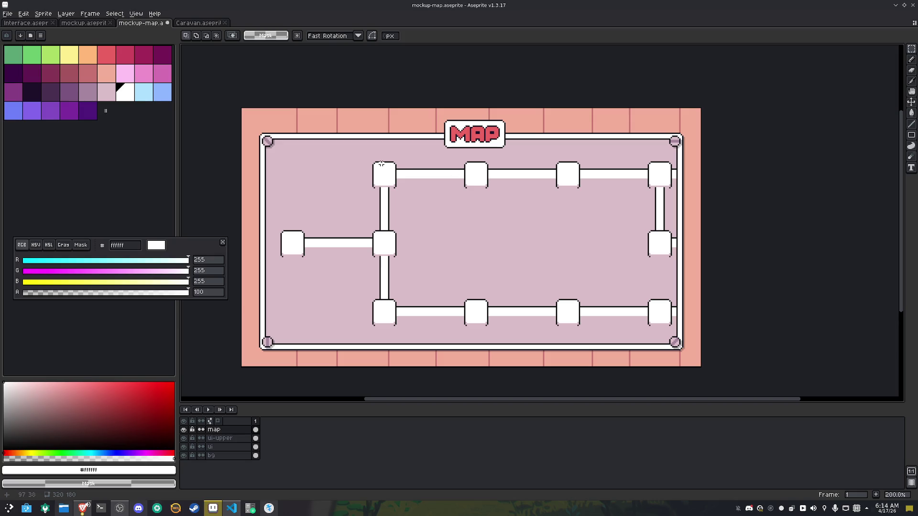
left_click_drag(381, 161, 547, 192)
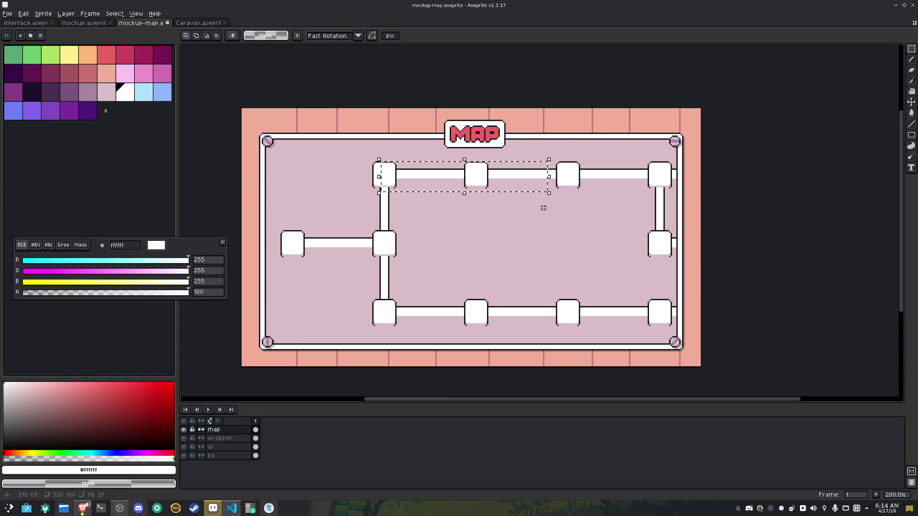
scroll(543, 204, "up", 2)
left_click(511, 217)
mouse_move(227, 115)
left_mouse_down()
mouse_move(540, 119)
mouse_move(765, 143)
mouse_move(794, 171)
left_mouse_up()
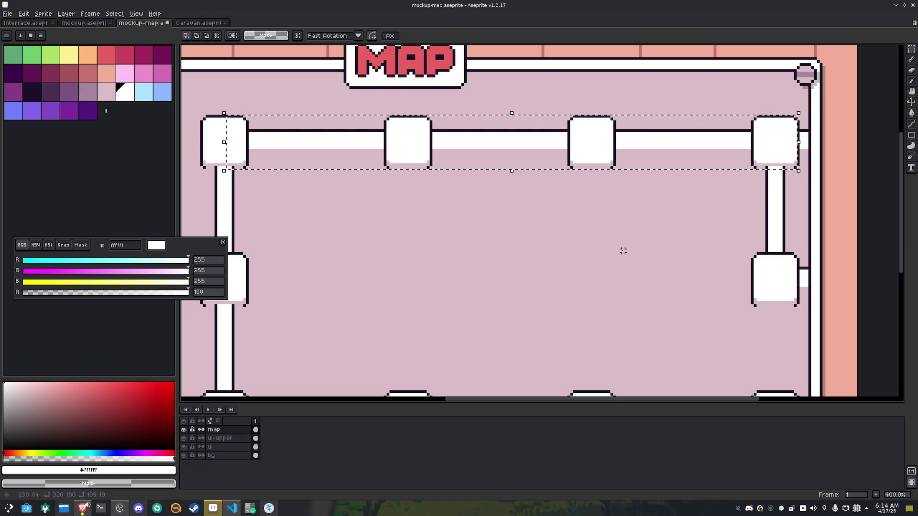
scroll(623, 250, "down", 1)
left_click_drag(564, 301, 601, 242)
left_click(600, 242)
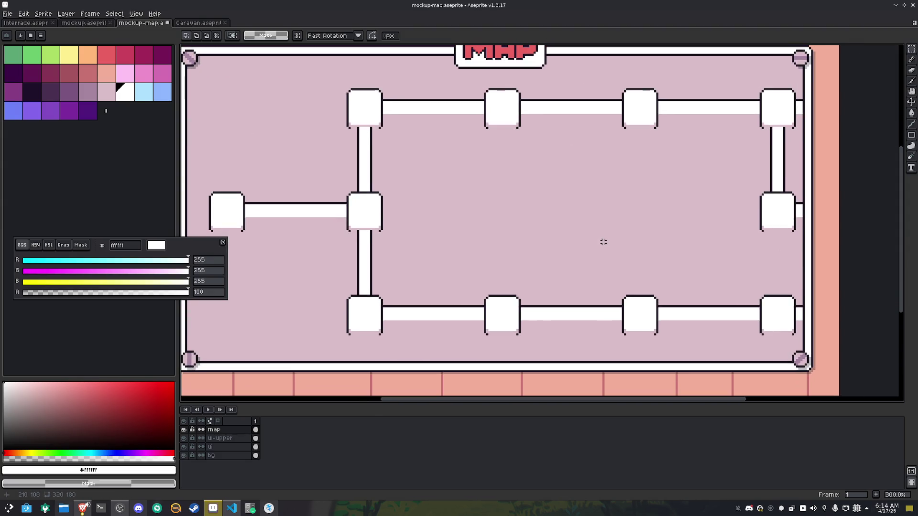
scroll(598, 242, "down", 1)
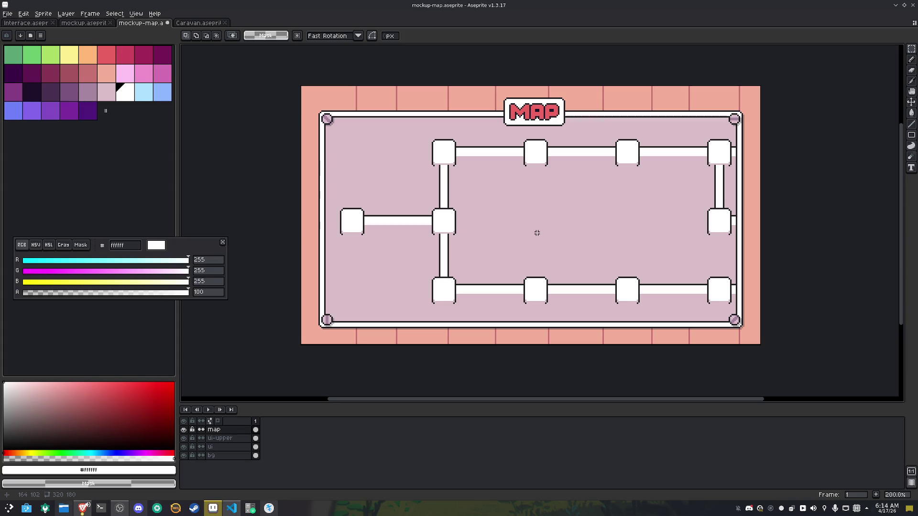
left_click(184, 429)
left_click(183, 430)
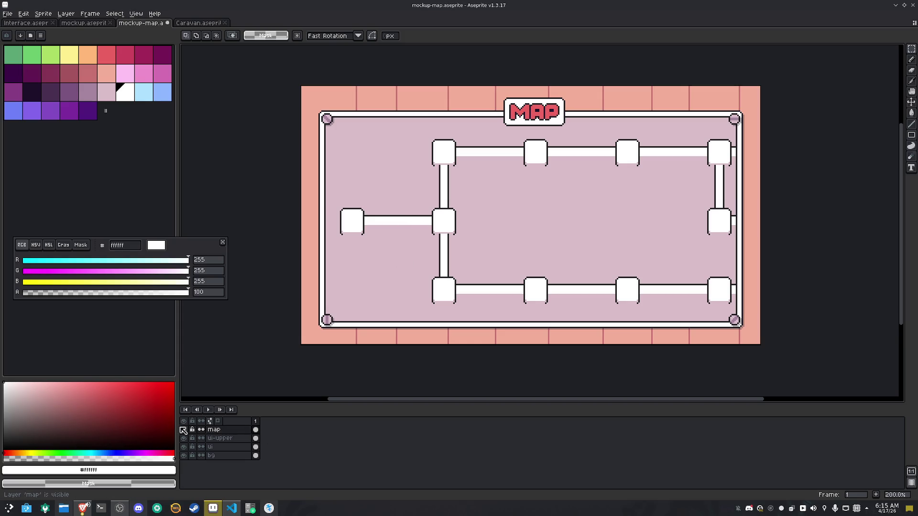
left_click(184, 430)
left_click(184, 430)
left_click(184, 438)
left_click(184, 438)
left_click(184, 447)
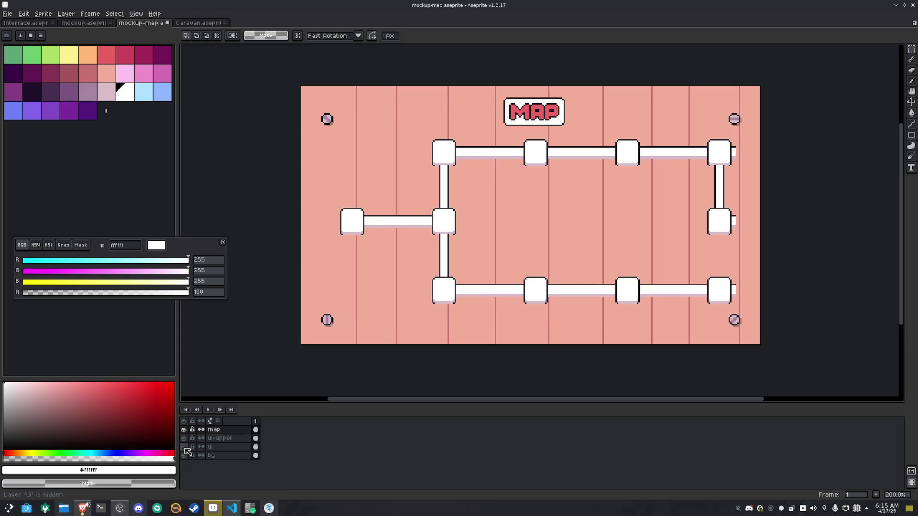
left_click(184, 447)
left_click(184, 447)
left_click(184, 447)
left_click(225, 446)
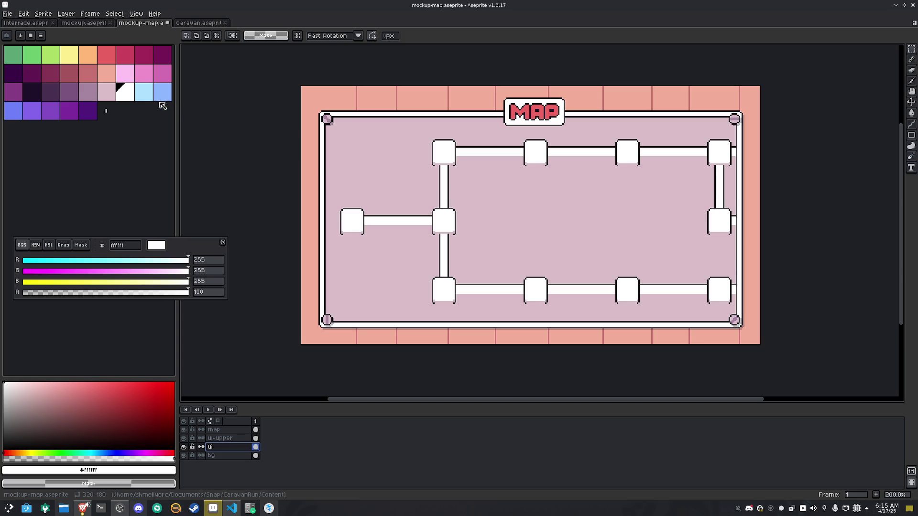
Try filling the panel interior with light blue aee2ff, mauve a6859f, blue 6d80fa and red ea6262
left_click(143, 92)
key("g")
left_click(383, 288)
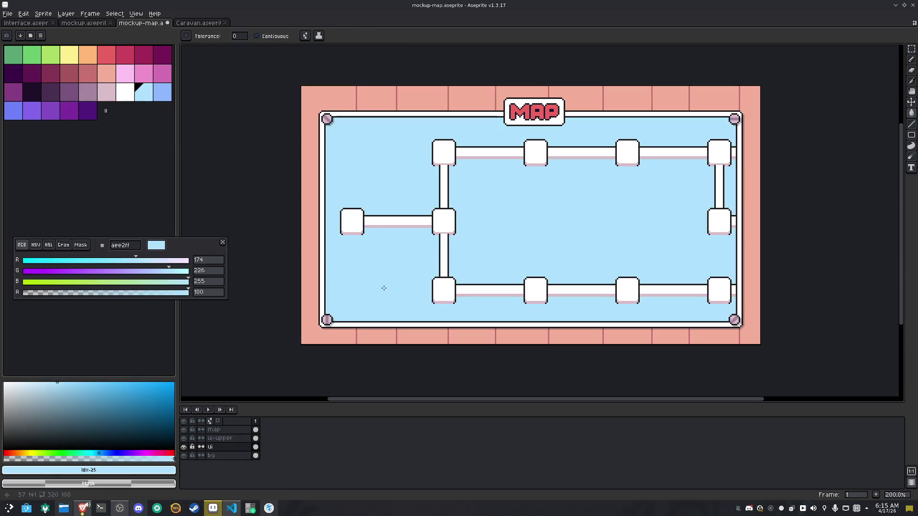
key("ctrl+z")
left_click(88, 92)
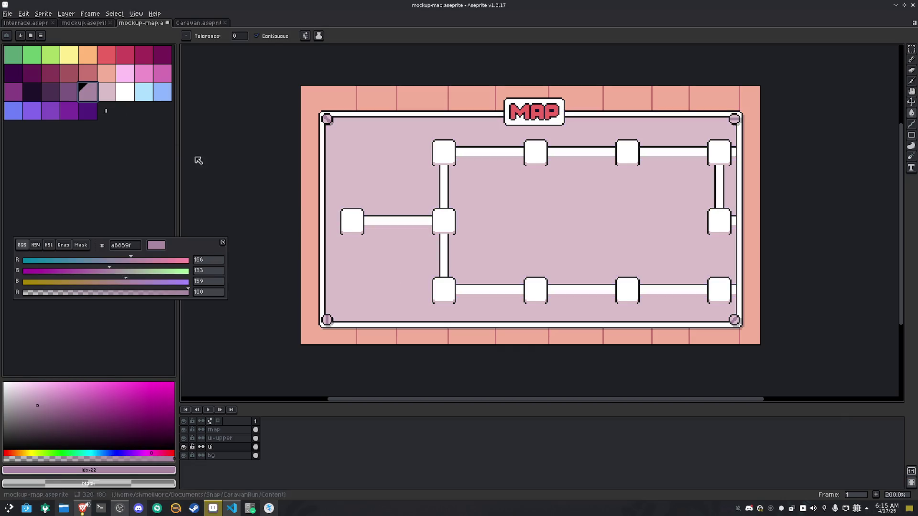
left_click(365, 262)
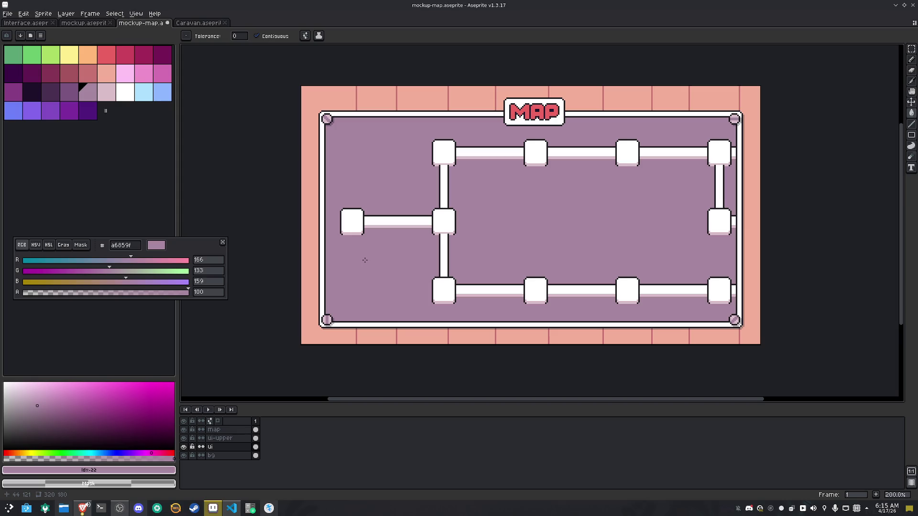
left_click(21, 115)
left_click(371, 265)
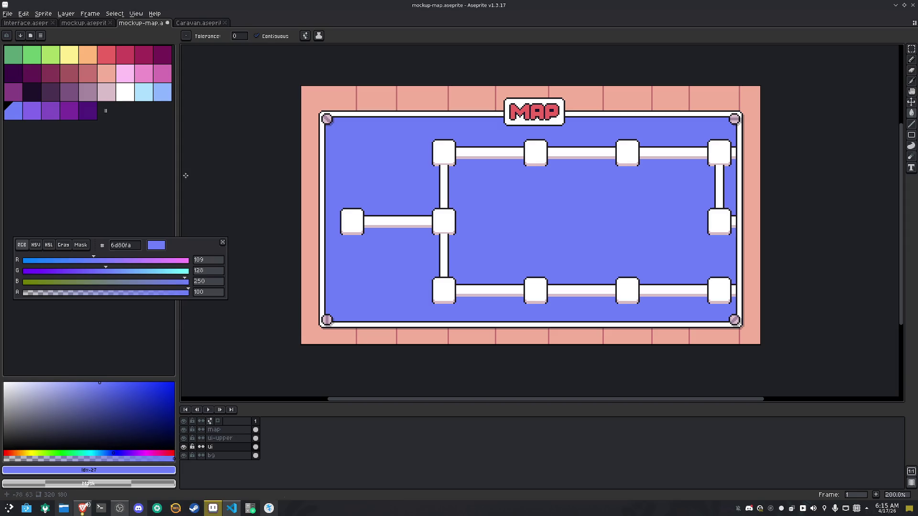
left_click(106, 54)
left_click(392, 270)
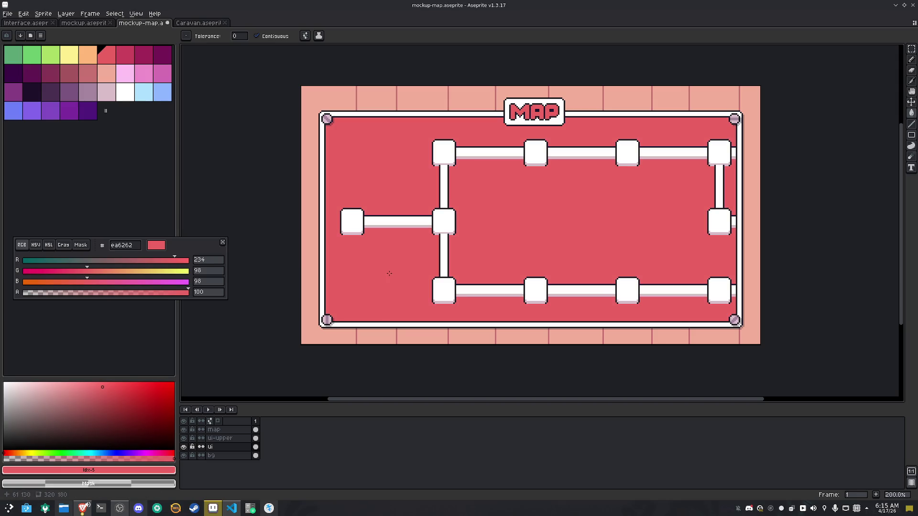
Try purple 8465ec, darker purple 834dc4 and blue again, then settle on green abdd64
left_click(32, 111)
left_click(384, 284)
left_click(50, 111)
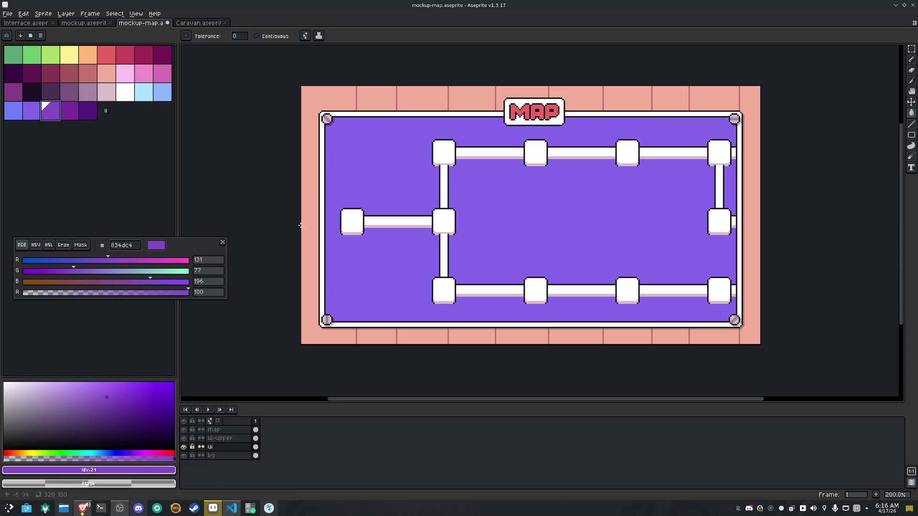
left_click(383, 267)
left_click(13, 110)
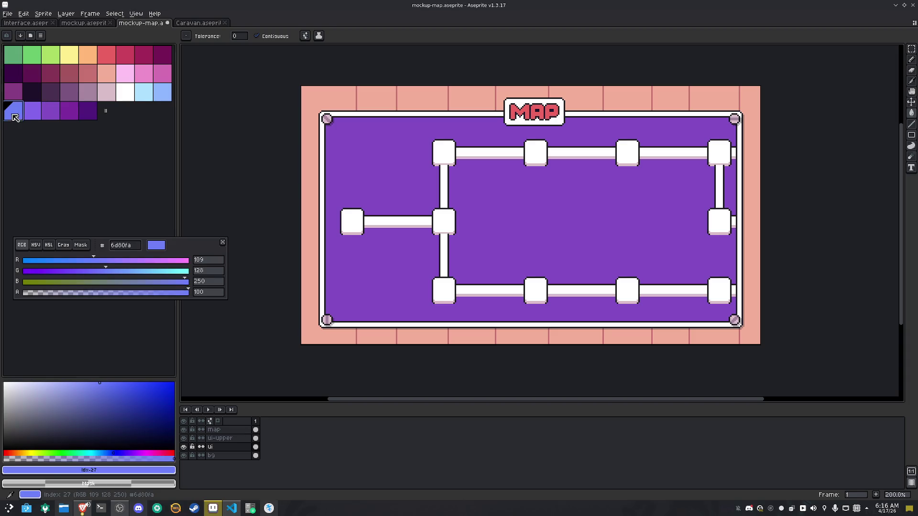
left_click(385, 273)
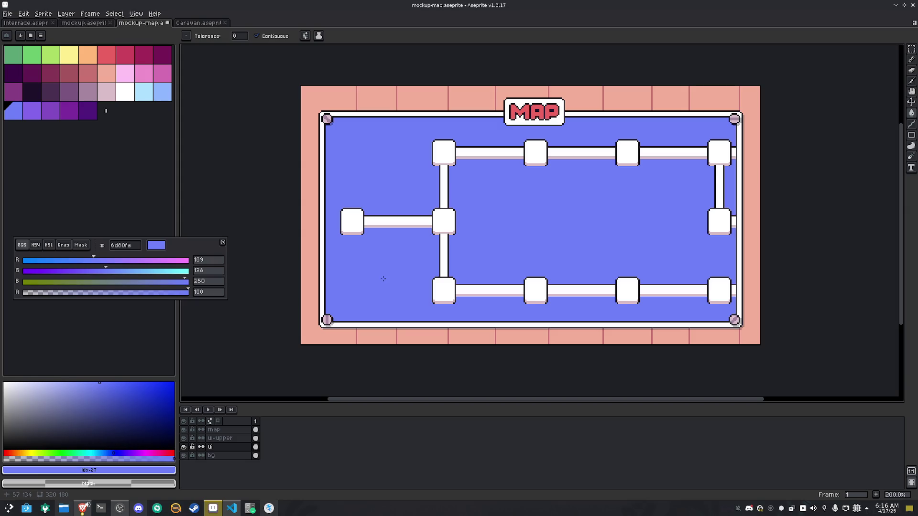
left_click(50, 54)
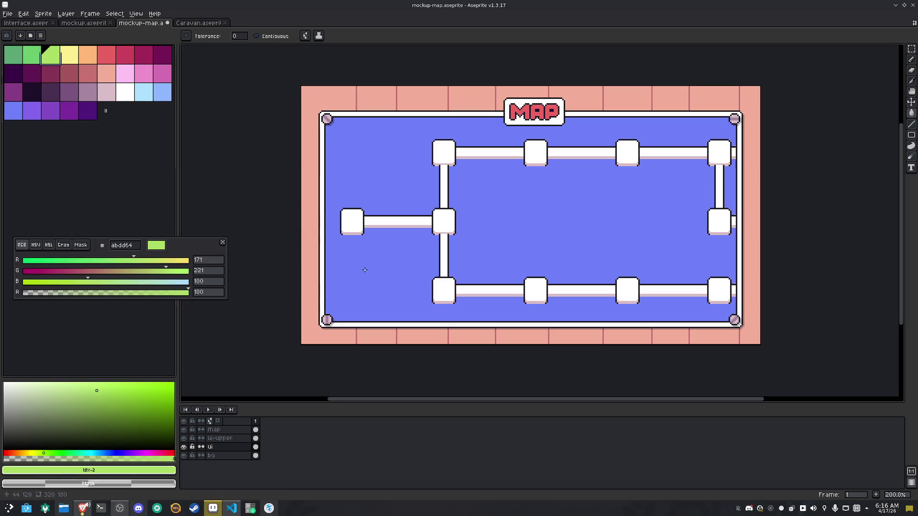
left_click(368, 268)
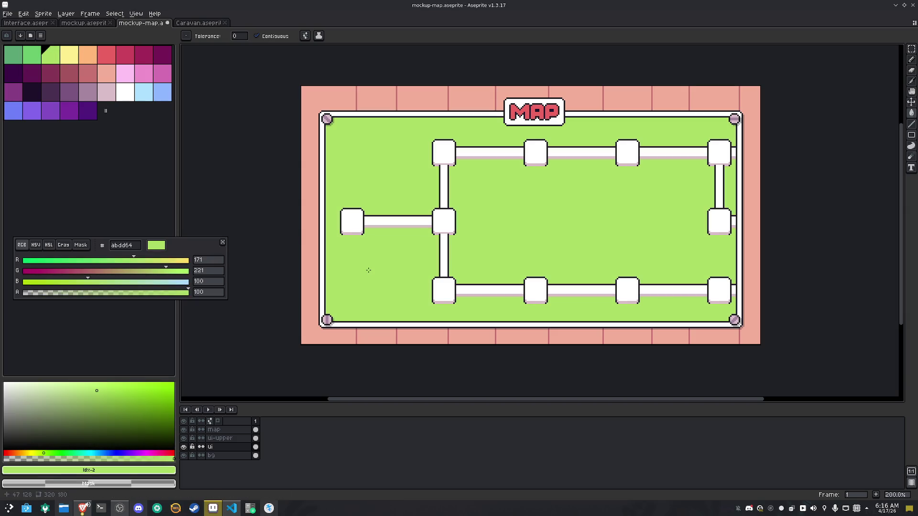
left_click(137, 13)
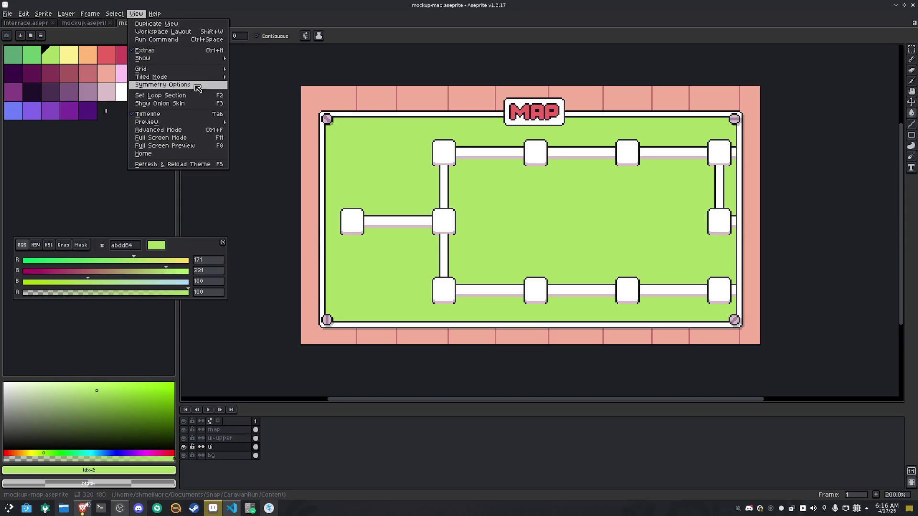
Show a 16×16 pixel grid with origin 0,0 through Grid Settings
mouse_move(205, 74)
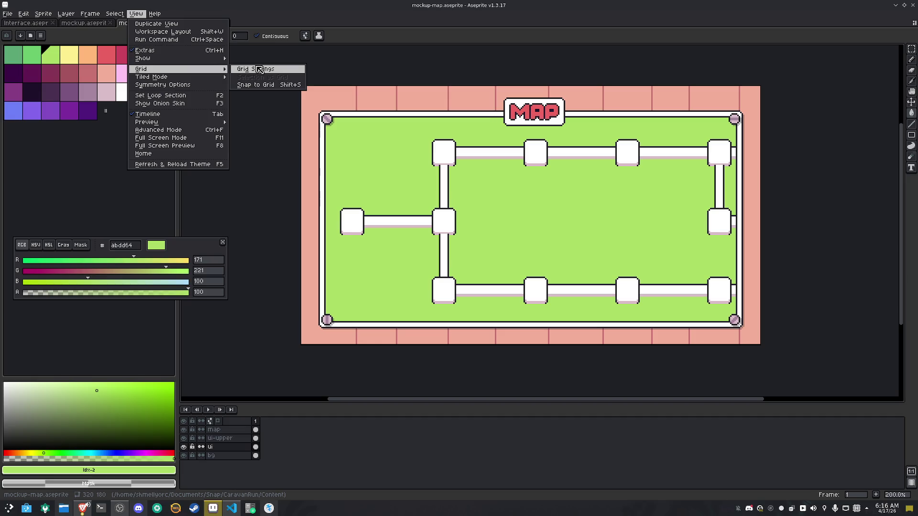
left_click(261, 69)
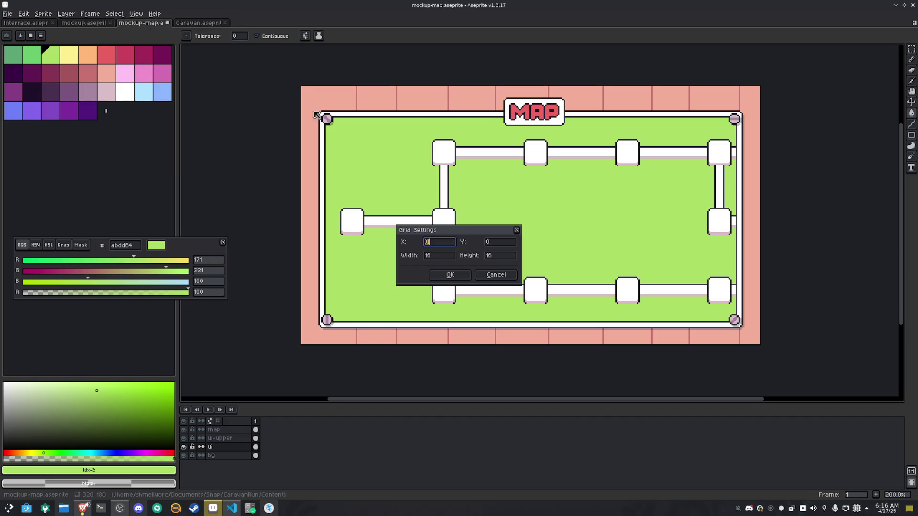
left_click(466, 277)
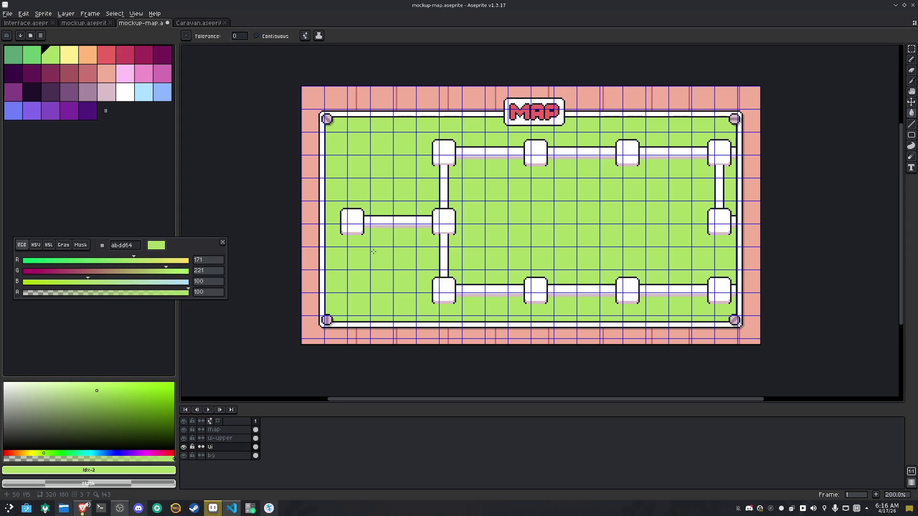
scroll(373, 251, "up", 2)
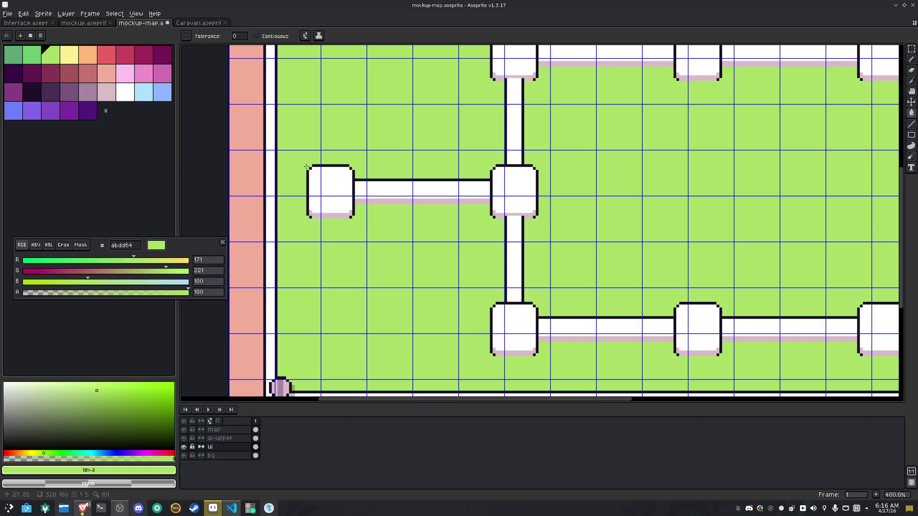
Copy the left white node, then check the map and ui-upper layers by toggling their visibility
key("m")
left_click_drag(307, 166, 353, 217)
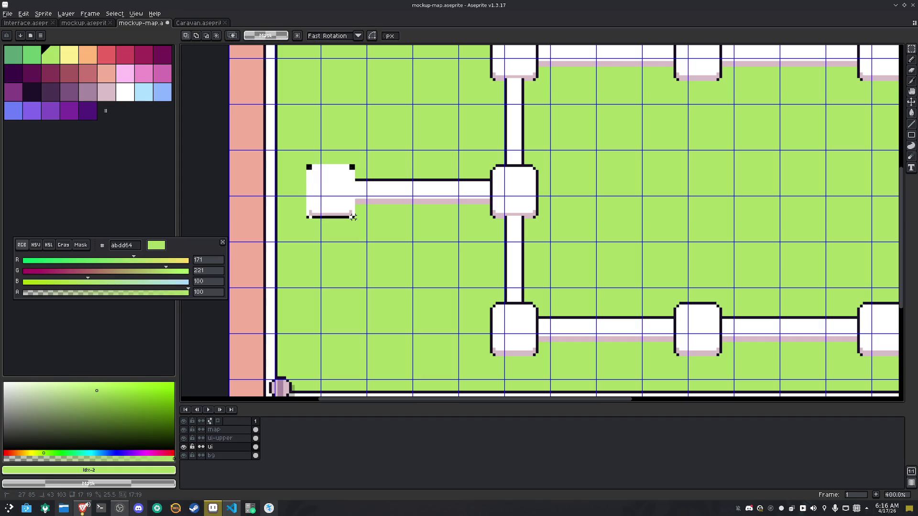
key("ctrl+c")
key("ctrl+v")
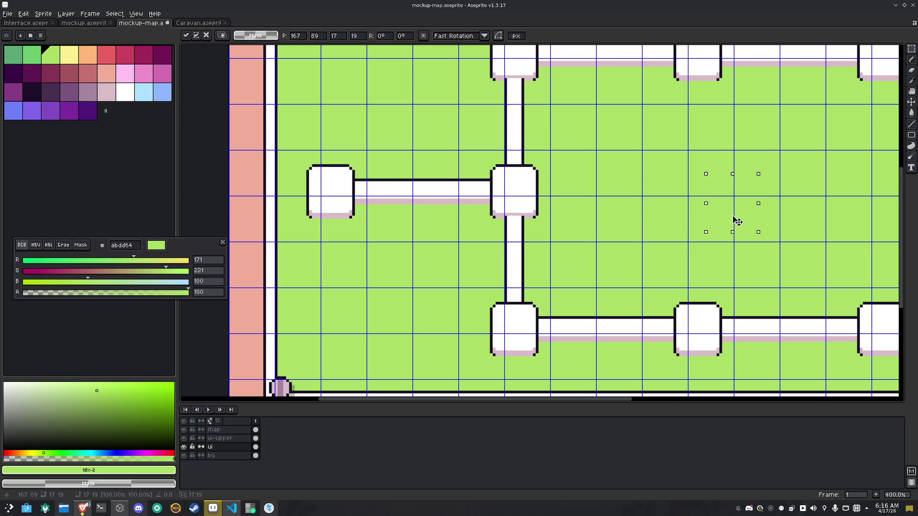
key("Escape")
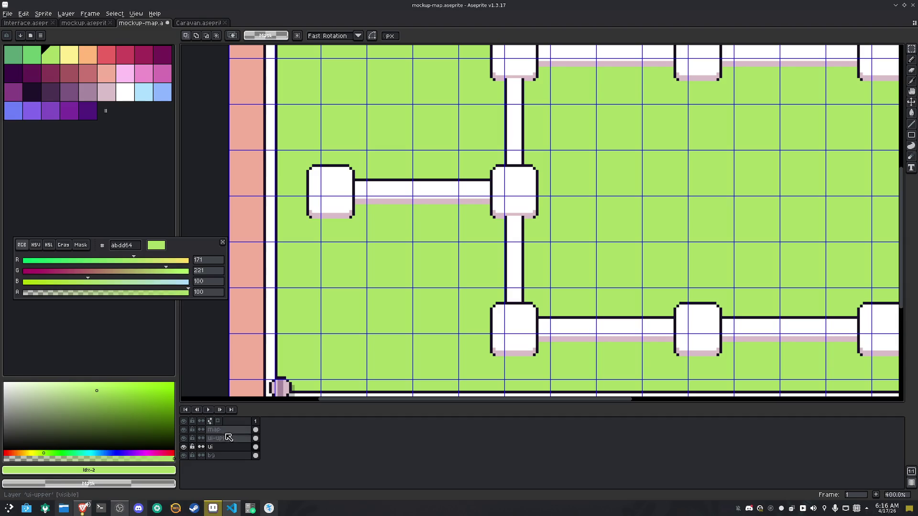
left_click(185, 433)
left_click(185, 433)
left_click(185, 436)
left_click(184, 437)
left_click(185, 437)
left_click(185, 437)
left_click(226, 429)
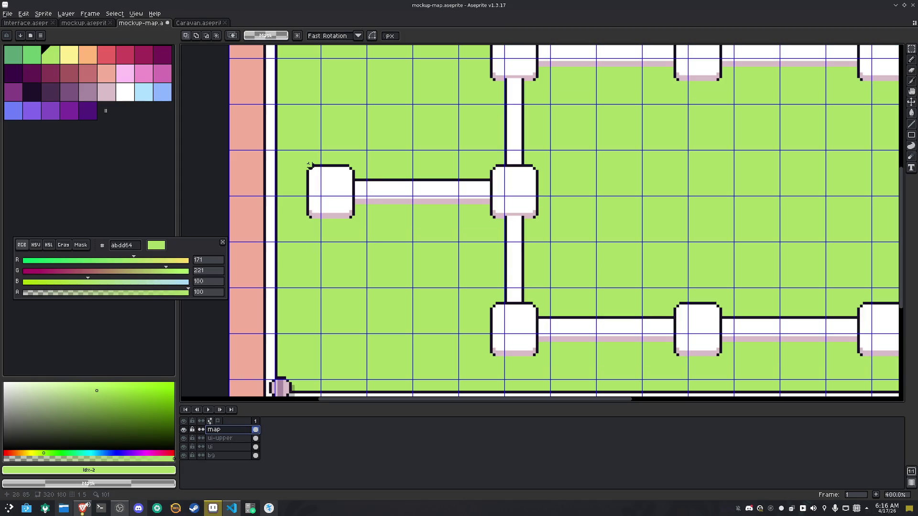
Reposition the white nodes, moving the isolated right-hand node to a new spot
left_click_drag(307, 166, 353, 219)
mouse_move(298, 153)
left_mouse_down()
mouse_move(344, 219)
mouse_move(361, 225)
mouse_move(354, 220)
mouse_move(617, 211)
mouse_move(721, 188)
mouse_move(686, 184)
mouse_move(677, 173)
mouse_move(720, 190)
mouse_move(724, 143)
mouse_move(714, 136)
left_mouse_up()
left_click(752, 211)
left_click(755, 209)
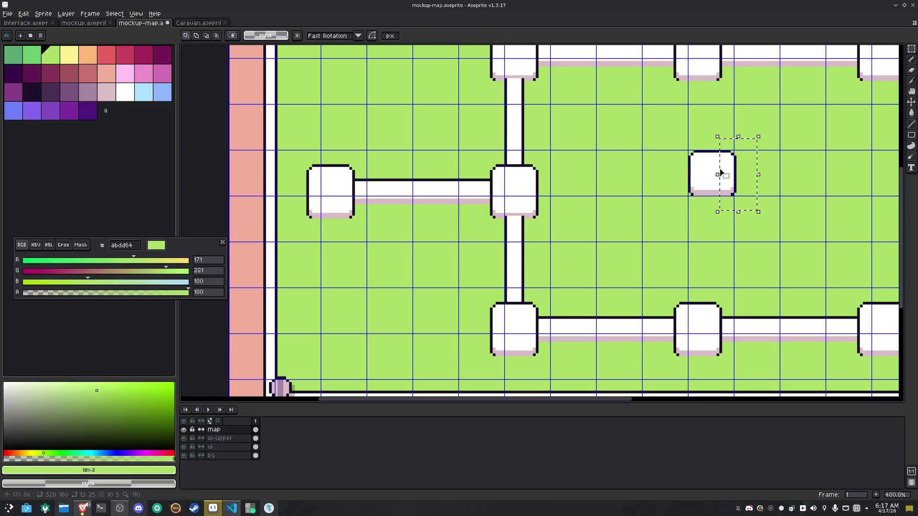
left_click(725, 175)
left_click(664, 164)
scroll(664, 164, "down", 2)
mouse_move(662, 168)
left_mouse_down()
mouse_move(578, 220)
mouse_move(493, 220)
left_mouse_up()
scroll(577, 221, "up", 1)
scroll(578, 220, "down", 1)
Delete the bottom row, right-hand path, top row, vertical connector and leftover end cap
left_click_drag(417, 271, 754, 317)
key("Delete")
key("ctrl+d")
mouse_move(745, 248)
left_mouse_down()
mouse_move(712, 206)
mouse_move(690, 133)
left_mouse_up()
key("Delete")
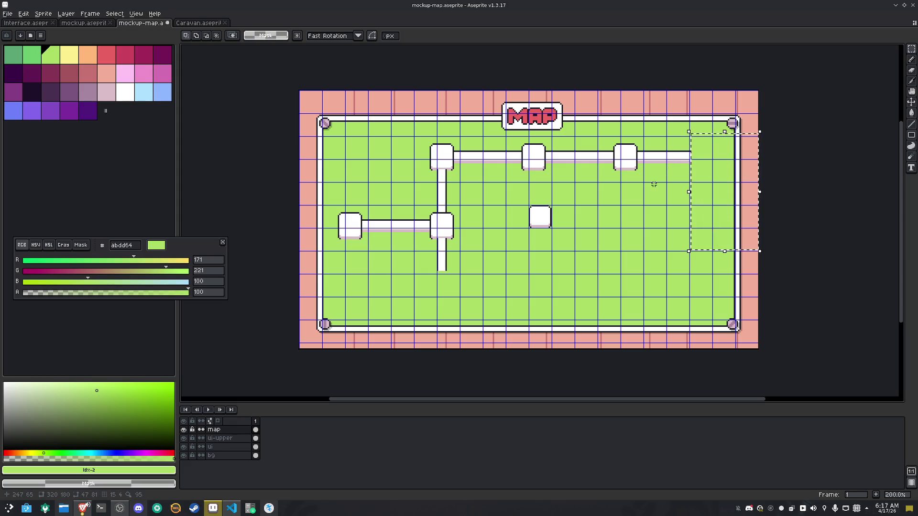
key("ctrl+d")
left_click_drag(418, 138, 699, 175)
key("Delete")
left_click_drag(441, 202, 430, 165)
key("Delete")
key("ctrl+d")
scroll(338, 205, "up", 2)
mouse_move(341, 214)
left_mouse_down()
mouse_move(374, 267)
mouse_move(392, 276)
left_mouse_up()
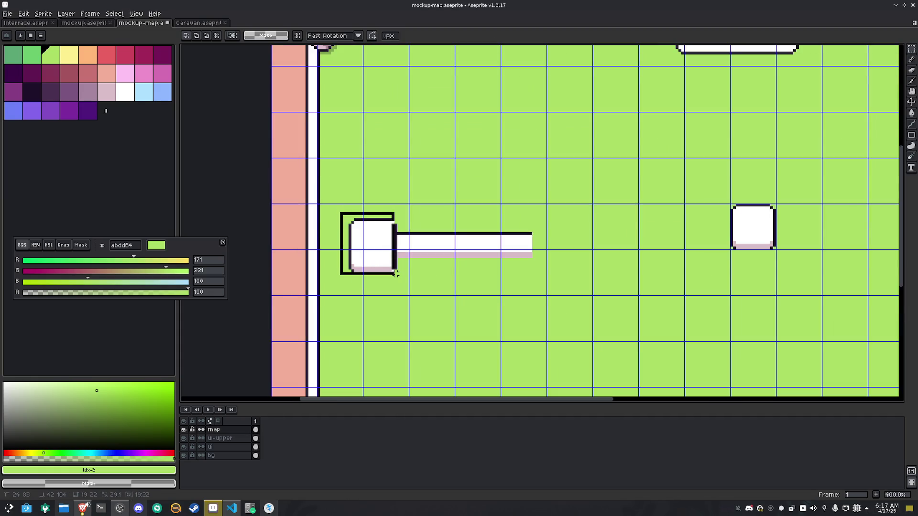
key("Delete")
key("ctrl+d")
Move the remaining bar, widen it one pixel, and butt the right node against its end
left_click_drag(560, 280, 359, 192)
mouse_move(454, 252)
left_mouse_down()
mouse_move(483, 234)
mouse_move(469, 235)
left_mouse_up()
left_click_drag(574, 219, 577, 220)
left_click(643, 227)
left_click(736, 220)
key("shift+Left")
key("shift+Left")
key("shift+Left")
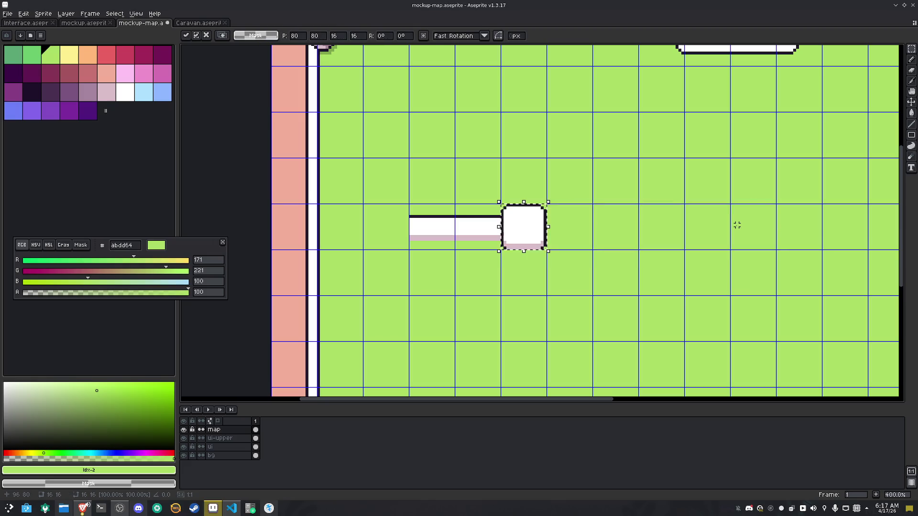
key("Return")
scroll(735, 224, "down", 1)
left_click_drag(727, 228, 550, 262)
key("space")
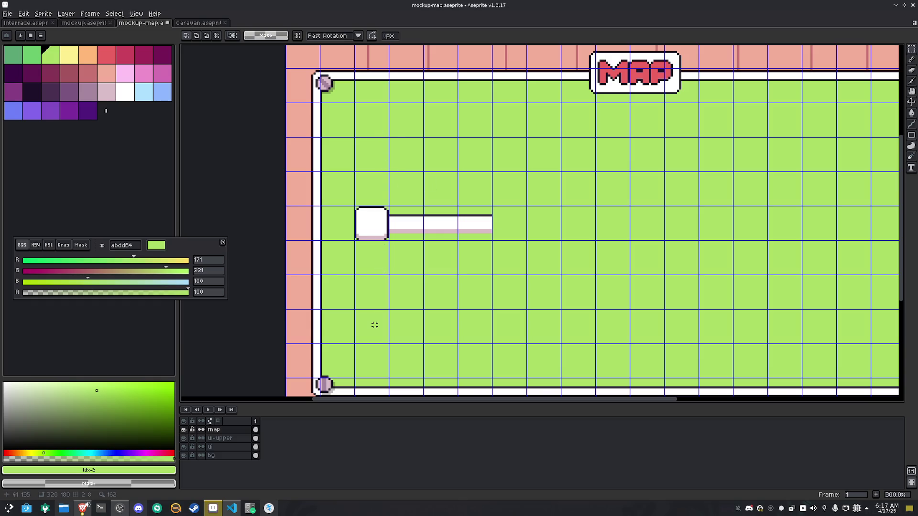
scroll(375, 325, "down", 1)
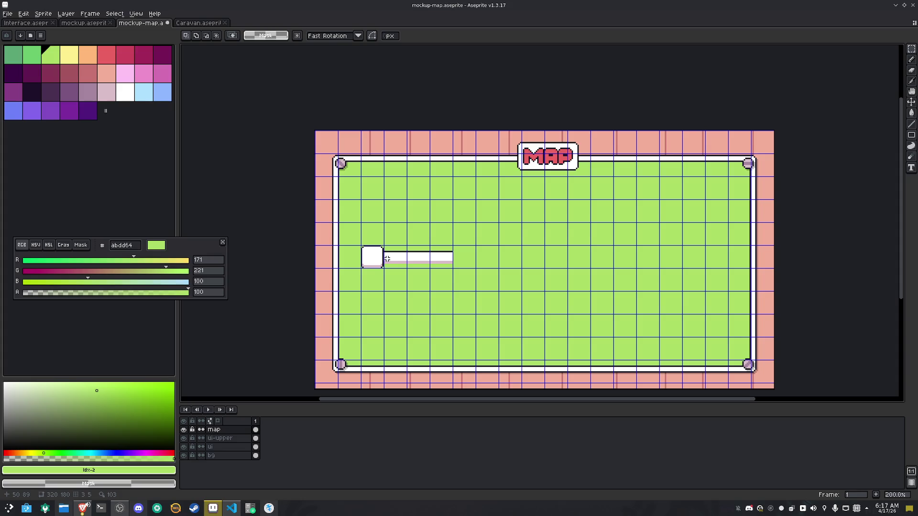
Duplicate the white node four cells right, plus copies above and below the middle node
left_click(377, 260)
key("shift+Right")
key("shift+Right")
key("shift+Right")
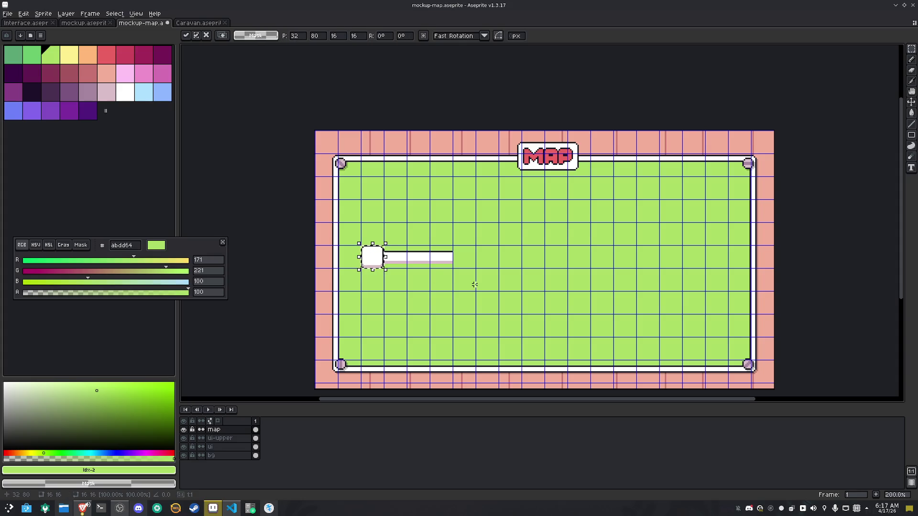
key("shift+Up")
key("shift+Up")
key("shift+Up")
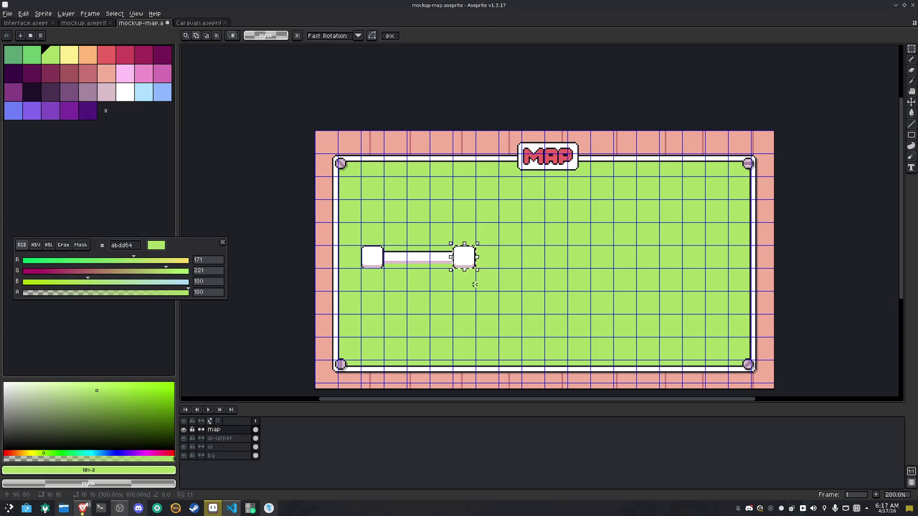
key("shift+Down")
key("shift+Down")
key("shift+Down")
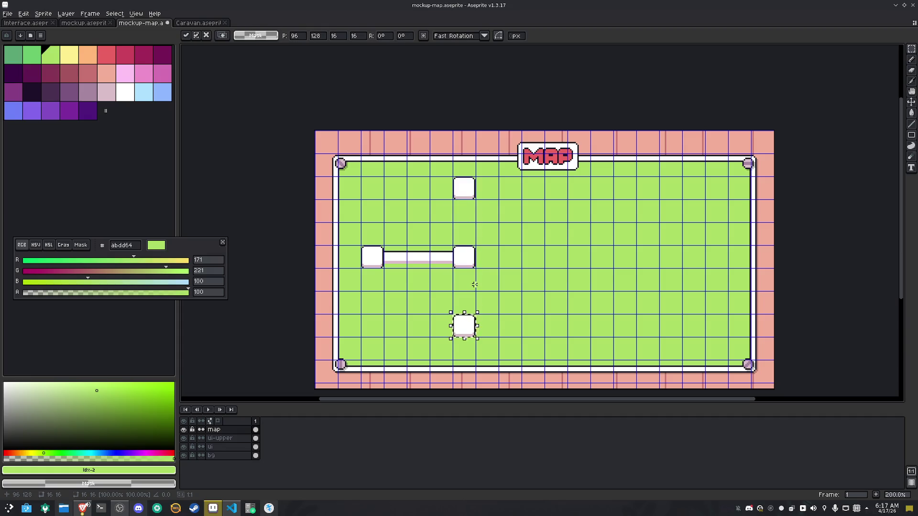
key("ctrl+d")
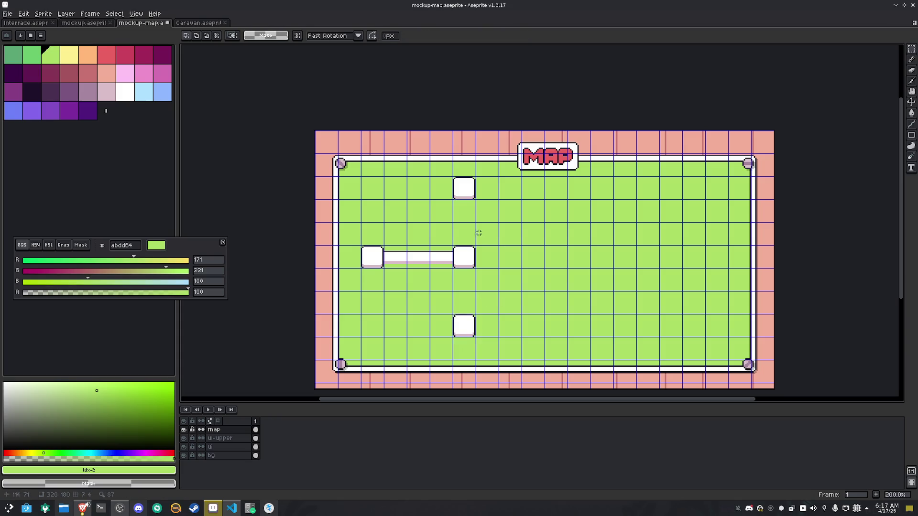
Copy the connector bar up beside the top node, stamping copies along the top row
left_click_drag(397, 256, 452, 264)
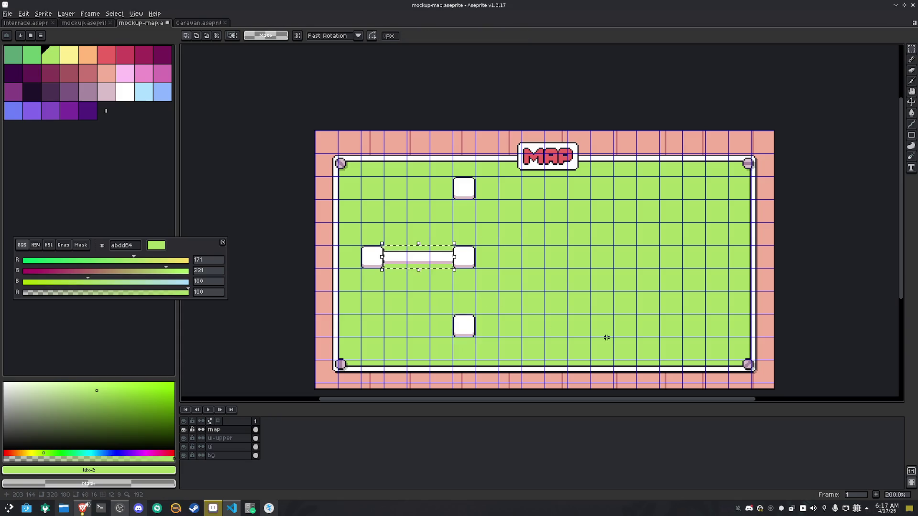
key("shift+Right")
key("shift+Right")
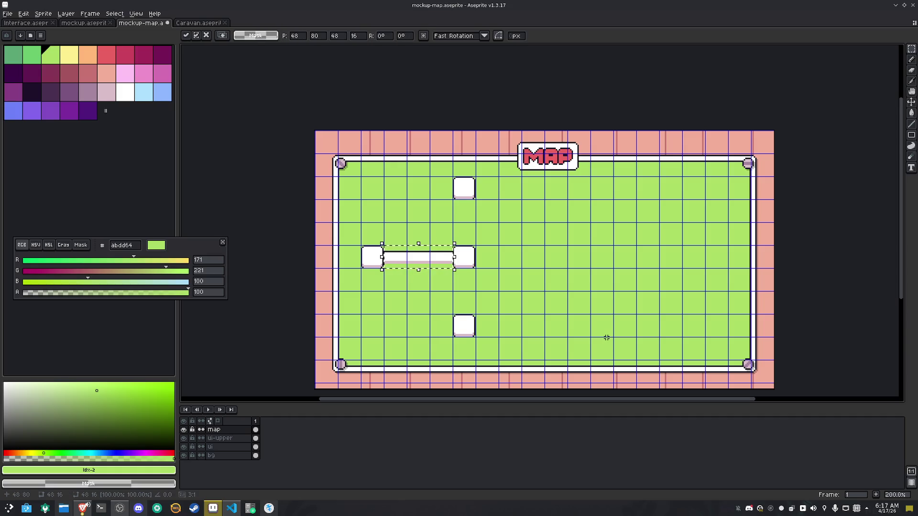
key("shift+Right")
key("shift+Right")
key("shift+Right")
key("shift+Up")
key("shift+Left")
key("shift+Up")
key("shift+Up")
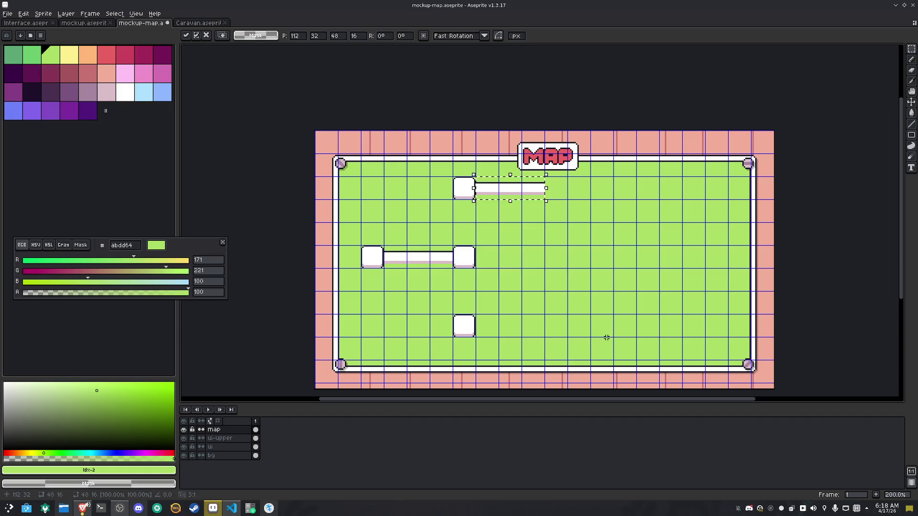
key("shift+Right")
key("shift+Right")
key("shift+Right")
key("shift+Left")
key("Return")
key("shift+Right")
key("shift+Right")
key("shift+Right")
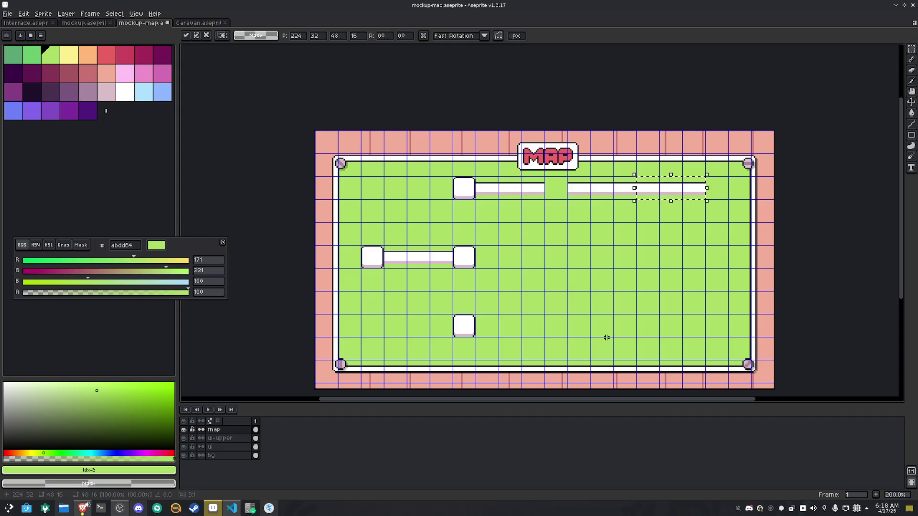
left_click(728, 279)
Undo a stray node move and the extra bars pasted on the right
left_click_drag(763, 210, 748, 177)
key("ctrl+d")
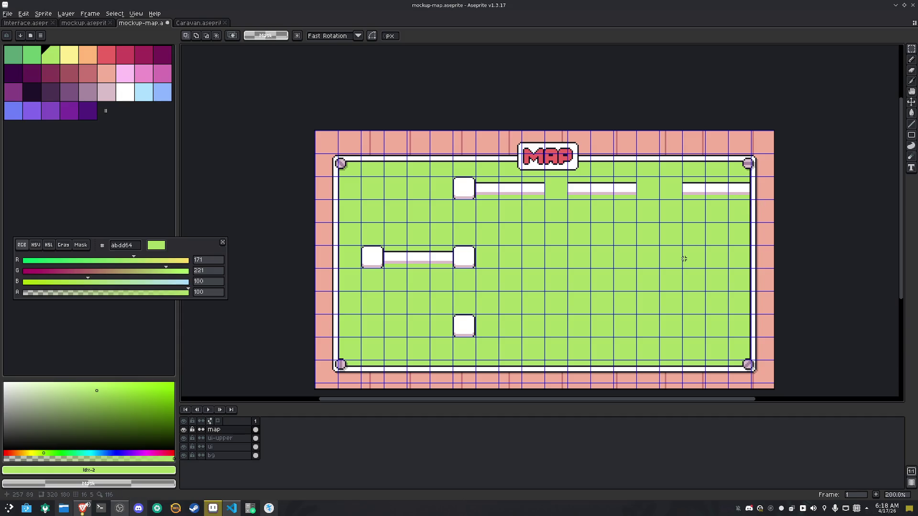
left_click_drag(461, 261, 470, 267)
key("shift+Right")
key("shift+Right")
key("shift+Right")
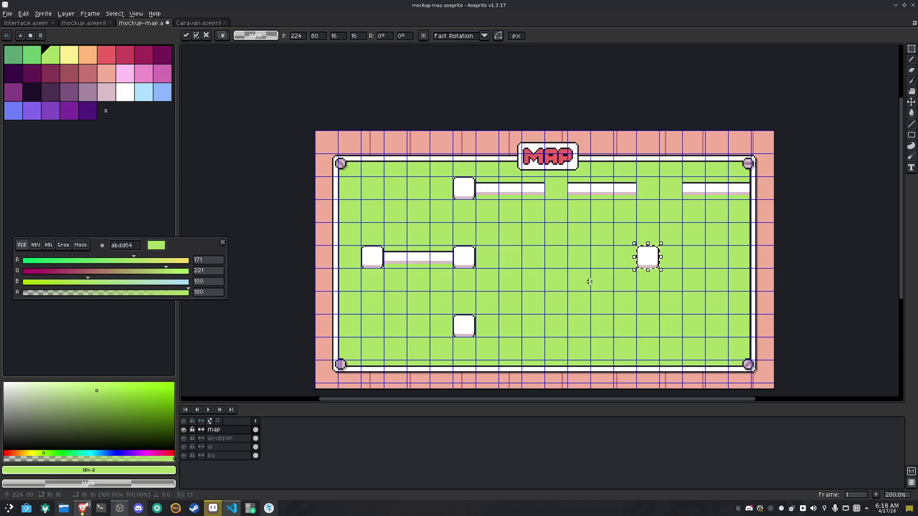
key("ctrl+z")
key("ctrl+z")
key("ctrl+z")
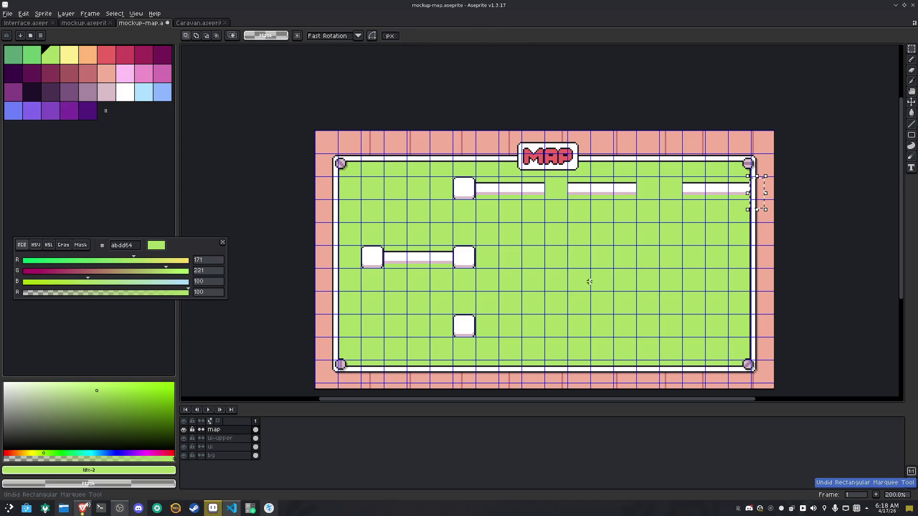
key("ctrl+z")
key("ctrl+z")
key("ctrl+z")
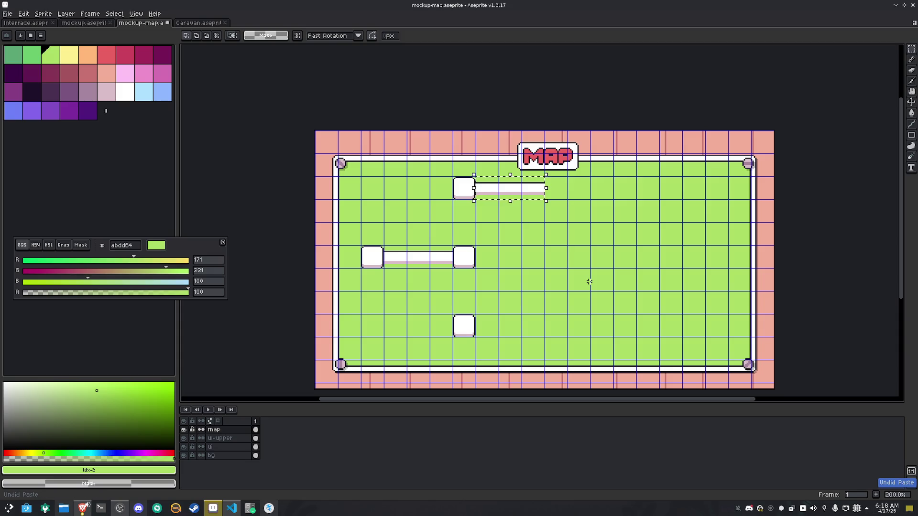
key("ctrl+d")
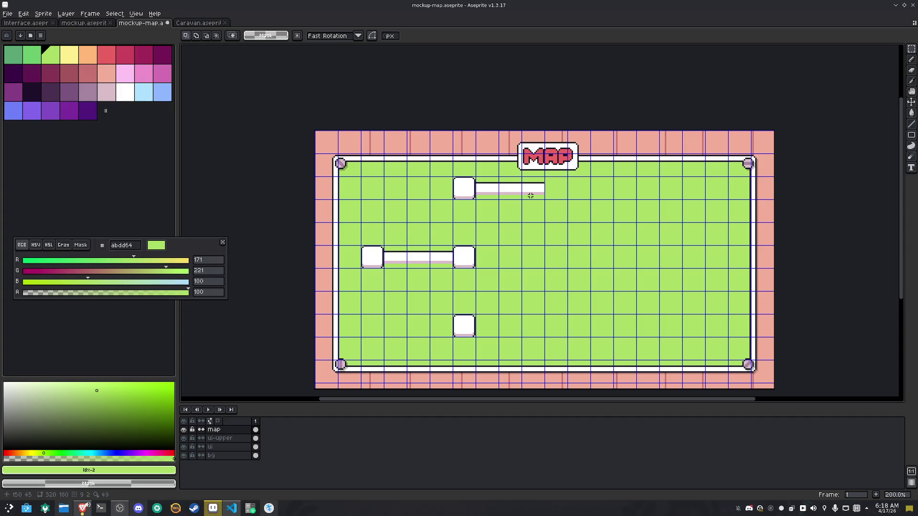
Erase the middle bar's right end and shift the node column with its top bar one cell left
mouse_move(546, 175)
left_mouse_down()
mouse_move(518, 201)
mouse_move(451, 201)
left_mouse_up()
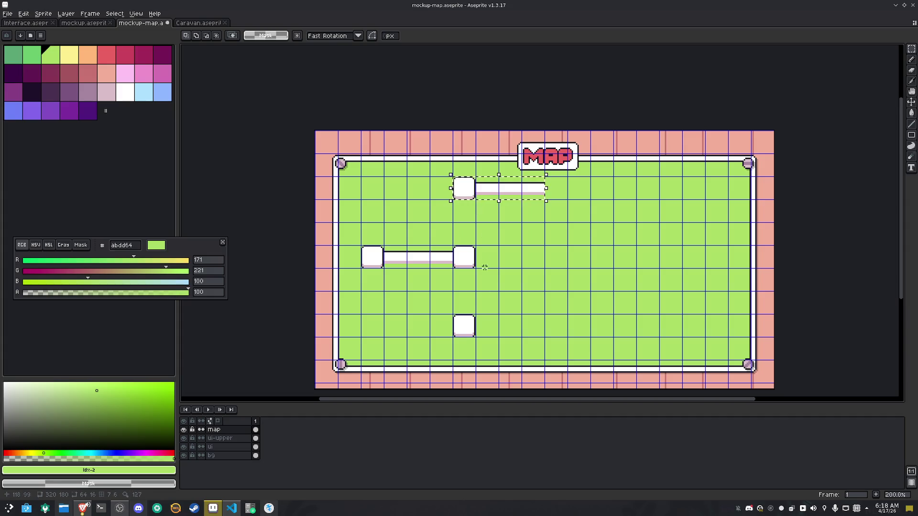
mouse_move(451, 338)
left_mouse_down()
mouse_move(518, 195)
mouse_move(546, 175)
left_mouse_up()
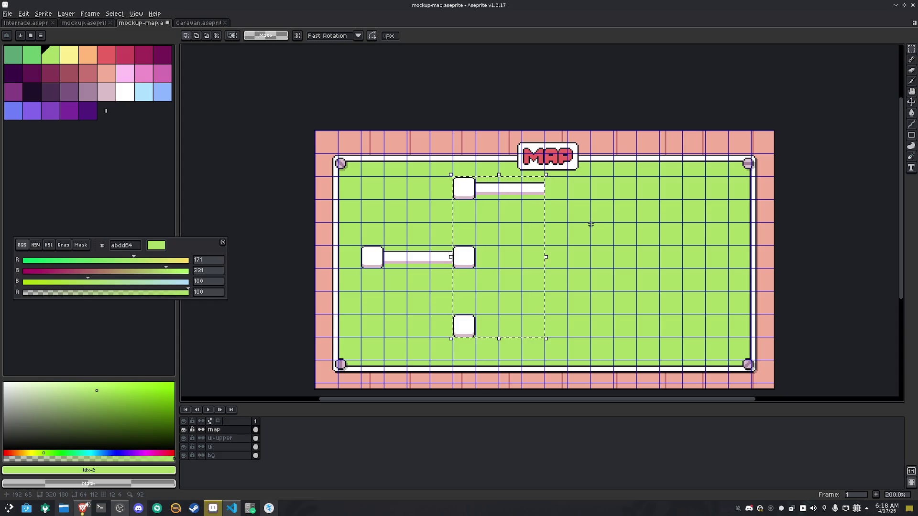
left_click_drag(428, 245, 442, 266)
key("Delete")
mouse_move(452, 177)
left_mouse_down()
mouse_move(522, 267)
mouse_move(526, 317)
mouse_move(503, 318)
left_mouse_up()
left_click(559, 277)
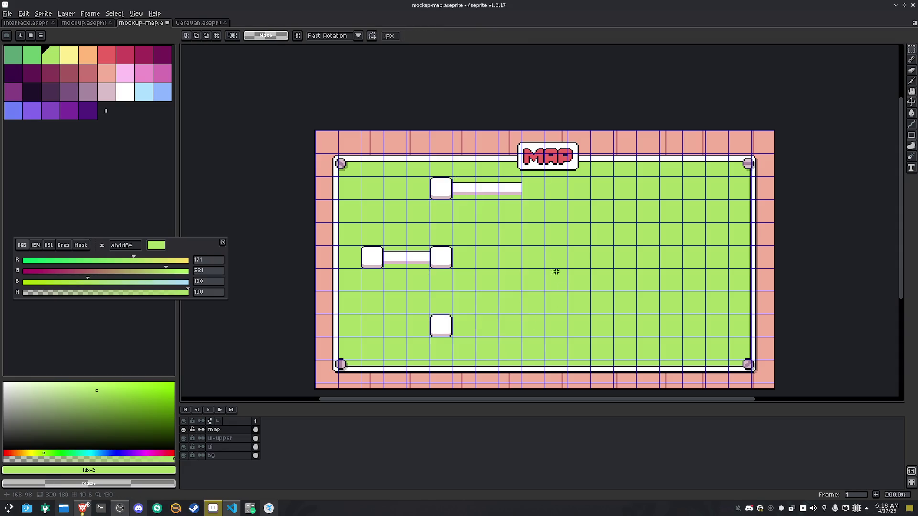
Erase the top bar's right end and stamp node copies three cells apart along the top row
left_click_drag(520, 194, 498, 178)
key("Delete")
mouse_move(430, 177)
left_mouse_down()
mouse_move(456, 199)
mouse_move(443, 189)
mouse_move(511, 189)
left_mouse_up()
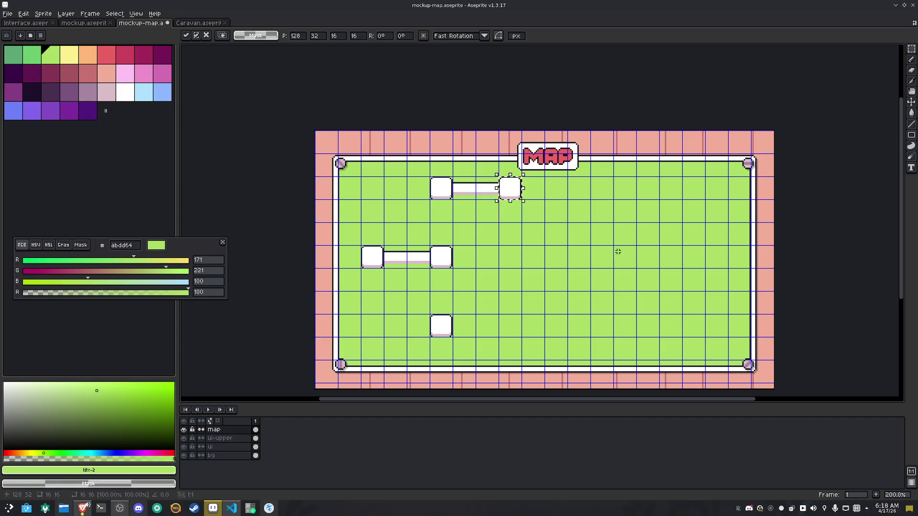
key("shift+Right")
key("shift+Right")
key("shift+Right")
key("ctrl+Return")
key("shift+Right")
key("shift+Right")
key("shift+Right")
key("ctrl+Return")
key("shift+Right")
key("shift+Right")
key("shift+Right")
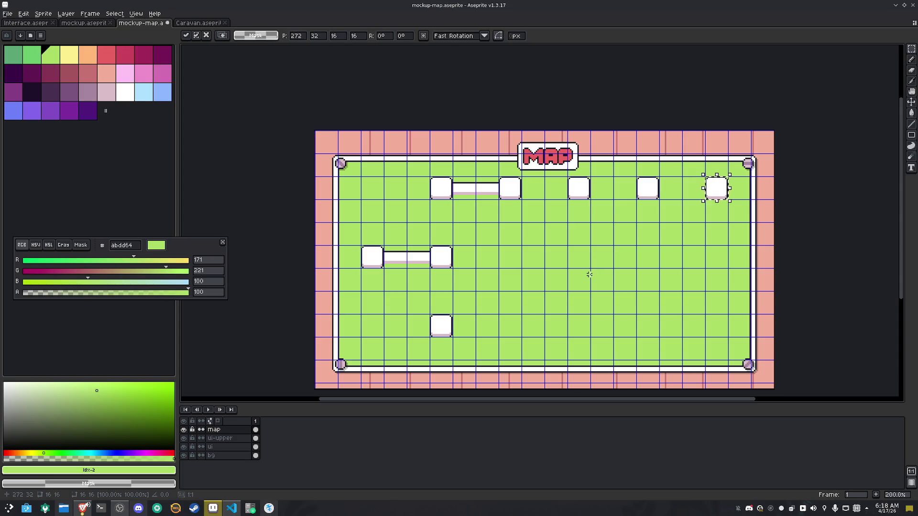
key("ctrl+d")
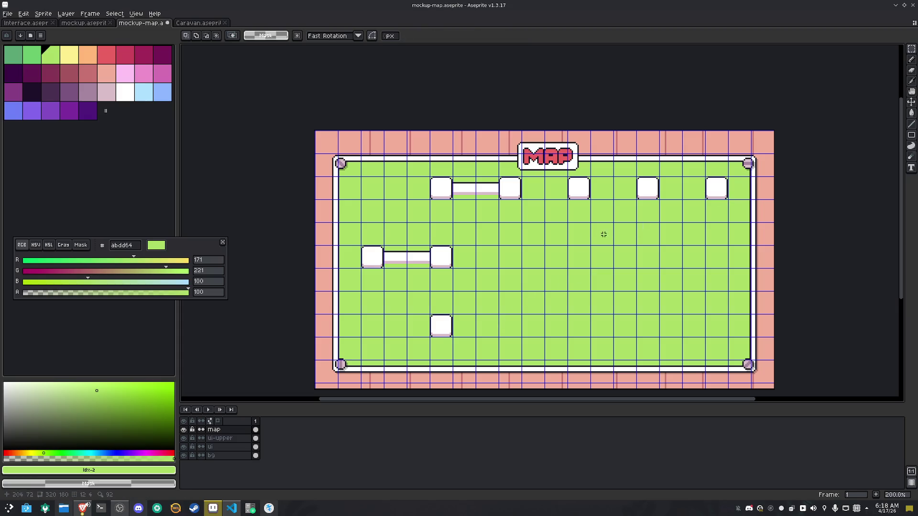
Copy the bar between the left nodes up to sit between the top-row nodes
left_click_drag(432, 270, 382, 244)
key("ctrl+c")
key("ctrl+v")
key("shift+Right")
key("shift+Right")
key("shift+Right")
key("shift+Up")
key("shift+Up")
key("shift+Up")
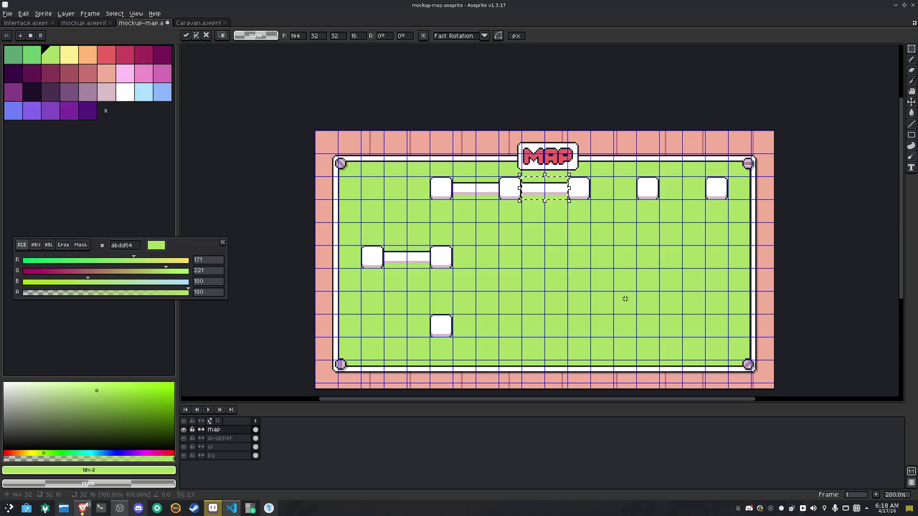
key("shift+Right")
key("shift+Right")
key("shift+Right")
key("shift+Right")
key("shift+Right")
key("shift+Right")
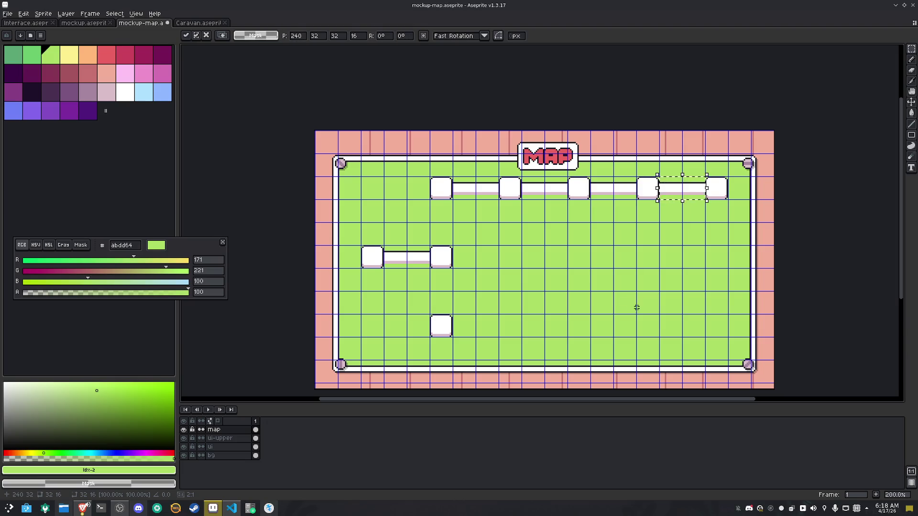
left_click(378, 270)
Copy a node to the right, then shift the top row's right corridor and node three cells left
left_click_drag(361, 247, 383, 268)
key("ctrl+c")
key("ctrl+v")
key("shift+Right")
key("shift+Right")
key("shift+Right")
key("shift+Right")
key("shift+Right")
key("shift+Right")
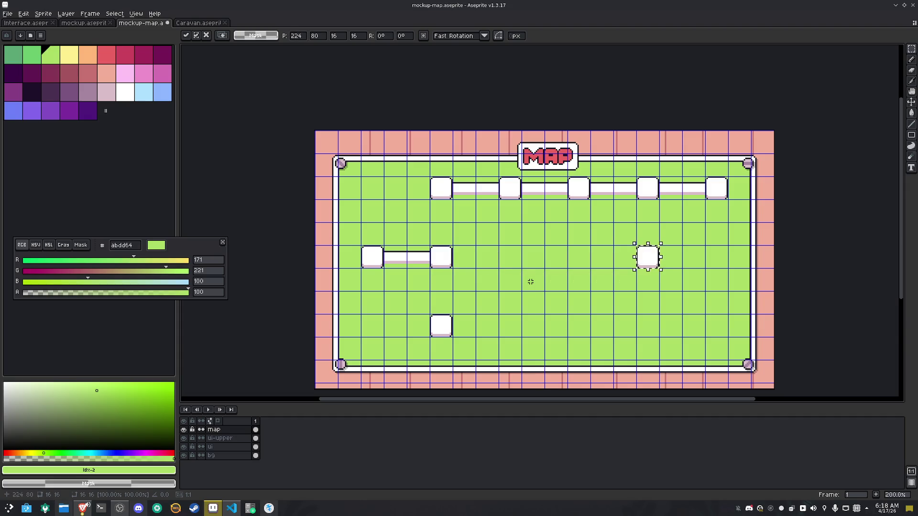
key("shift+Right")
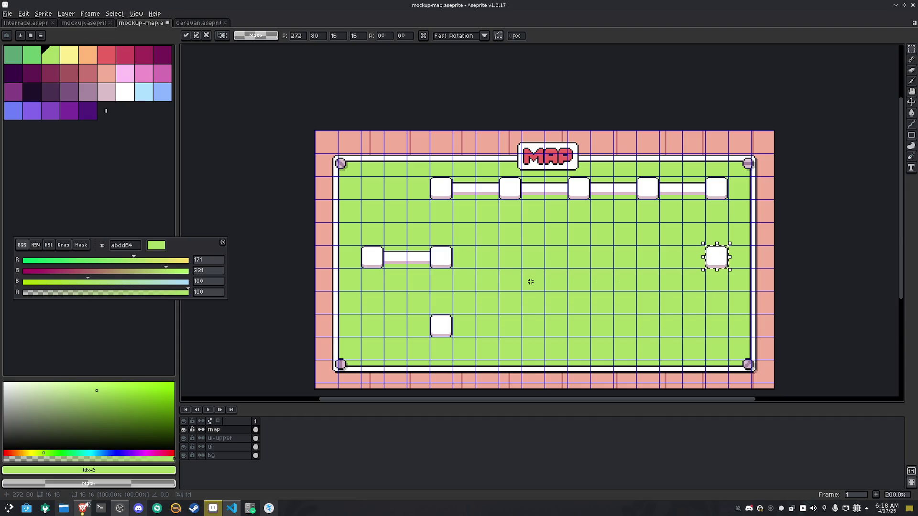
left_click_drag(724, 197, 661, 187)
key("shift+Left")
key("shift+Left")
key("shift+Left")
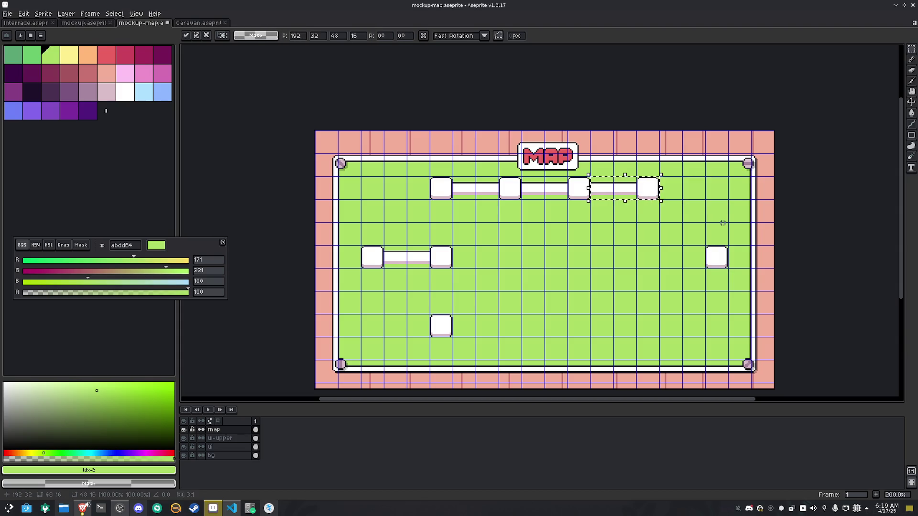
left_click(715, 256)
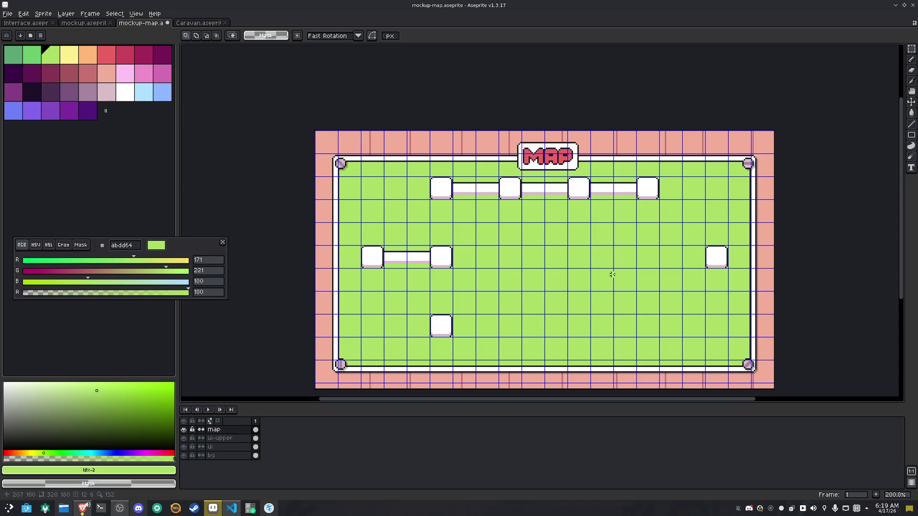
Copy the left middle corridor and nodes over to the right side
left_click_drag(454, 268, 381, 260)
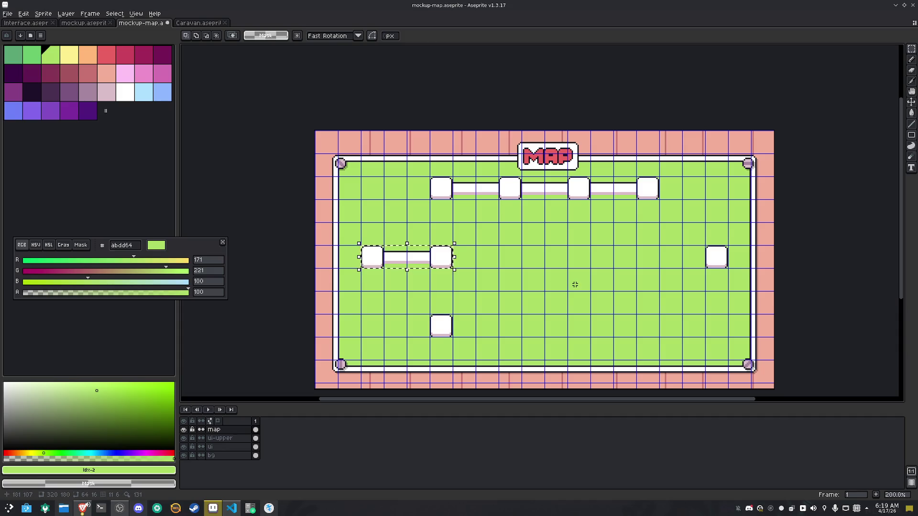
key("ctrl+c")
key("ctrl+v")
key("shift+Right")
key("shift+Right")
key("shift+Right")
key("shift+Right")
key("shift+Right")
key("shift+Right")
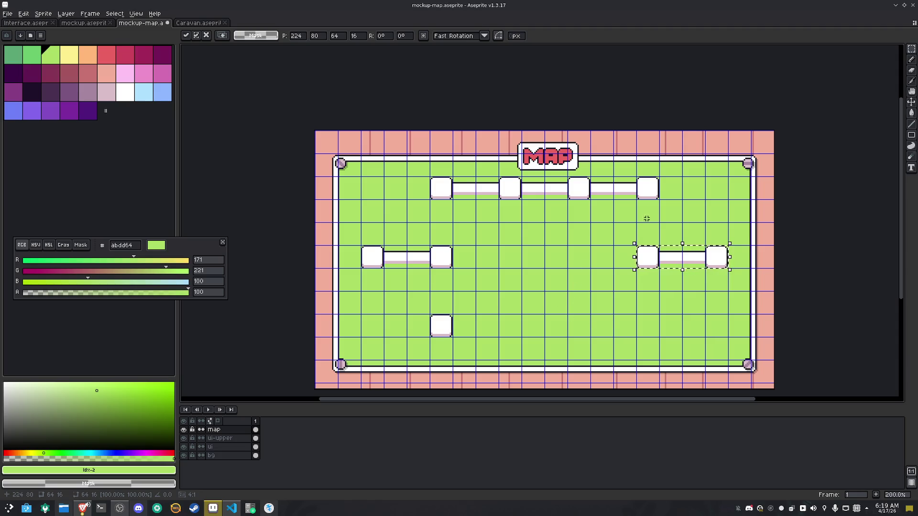
Duplicate the top row of nodes and move it down as the bottom row
left_click_drag(650, 181, 468, 196)
key("ctrl+c")
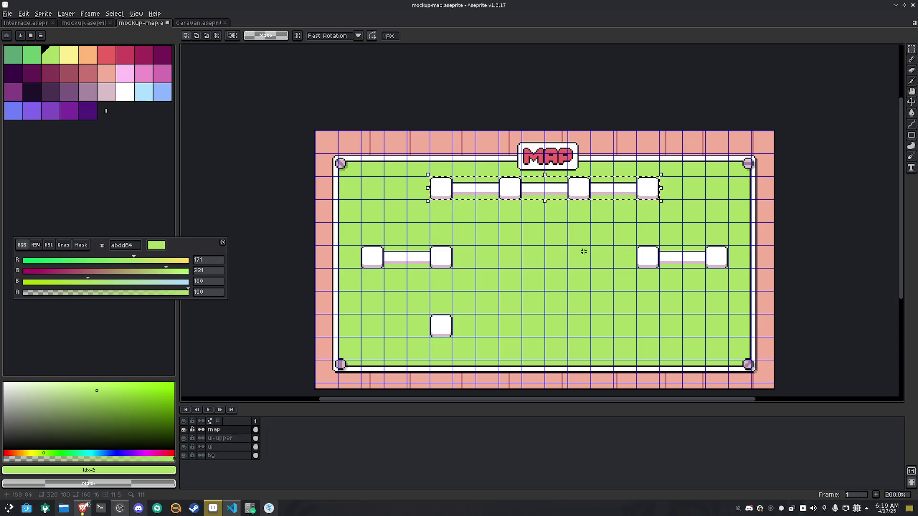
key("ctrl+v")
key("shift+Down")
key("shift+Down")
key("shift+Down")
key("shift+Down")
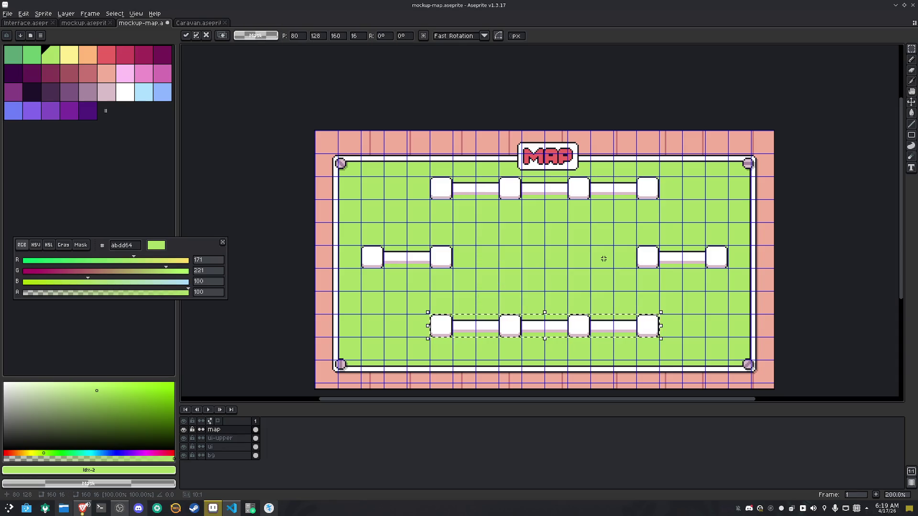
left_click(504, 250)
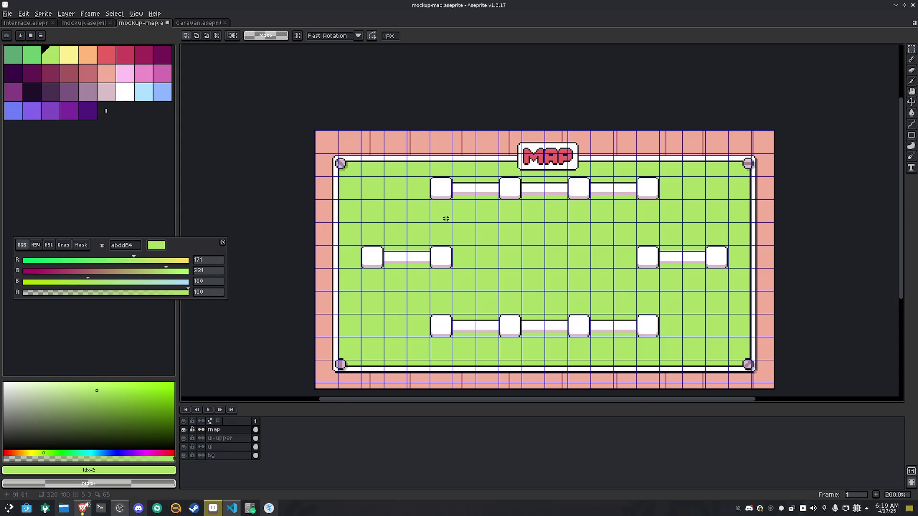
scroll(445, 220, "up", 3)
Draw two dark outline lines from the inner left node to the first top node and fill between them white
key("b")
left_click(446, 286, "alt")
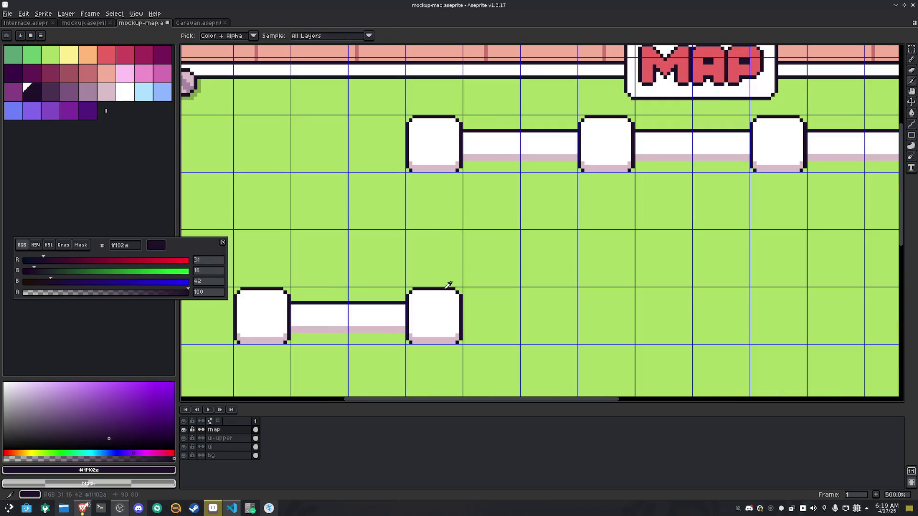
left_click_drag(447, 191, 448, 170)
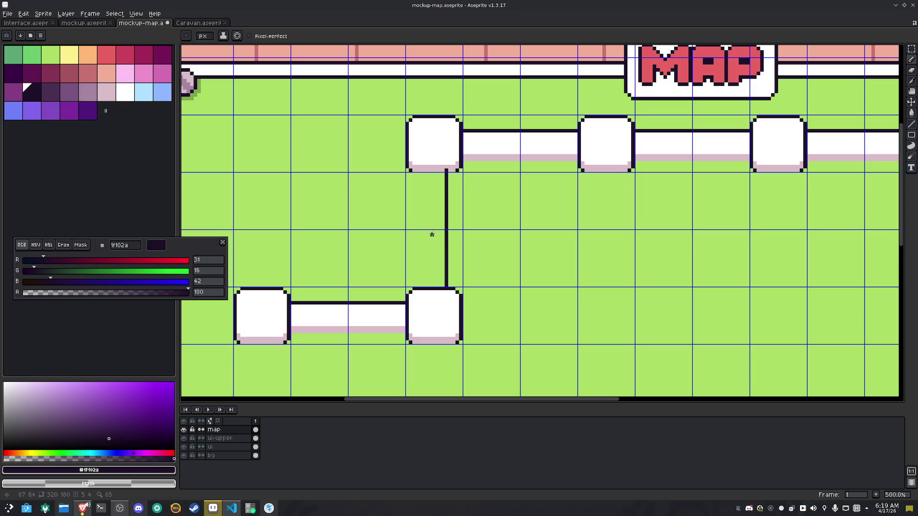
left_click_drag(421, 285, 421, 170)
left_click(450, 155, "alt")
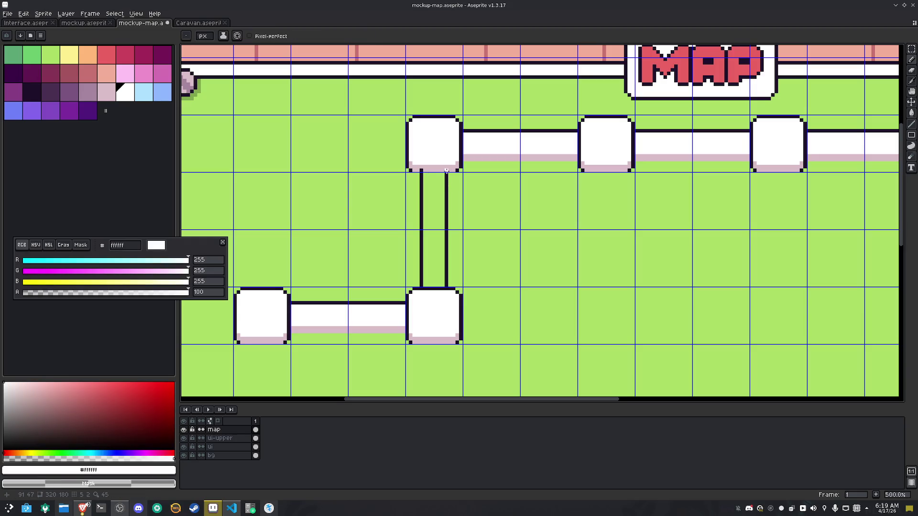
key("g")
left_click(433, 198)
scroll(433, 206, "down", 3)
Copy the vertical connector into the gap on the other side of the ring
key("m")
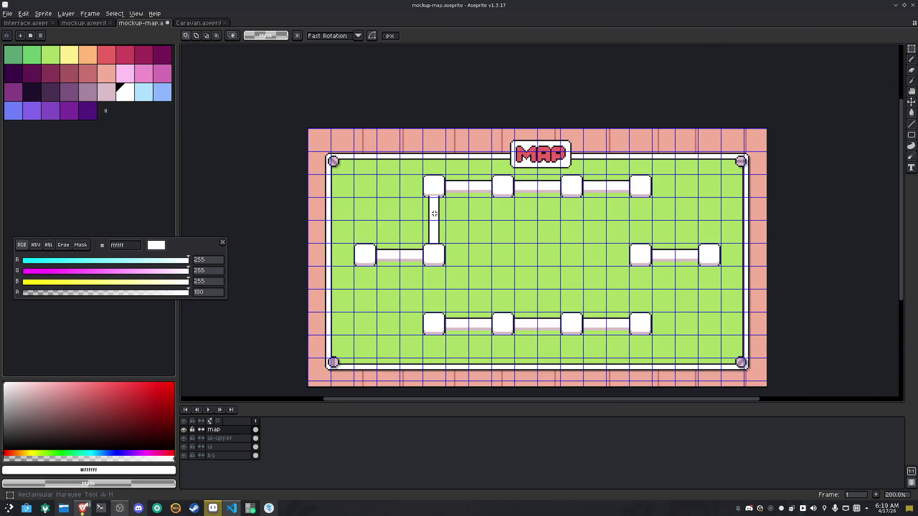
scroll(434, 214, "up", 1)
mouse_move(415, 188)
left_mouse_down()
mouse_move(452, 223)
mouse_move(452, 260)
left_mouse_up()
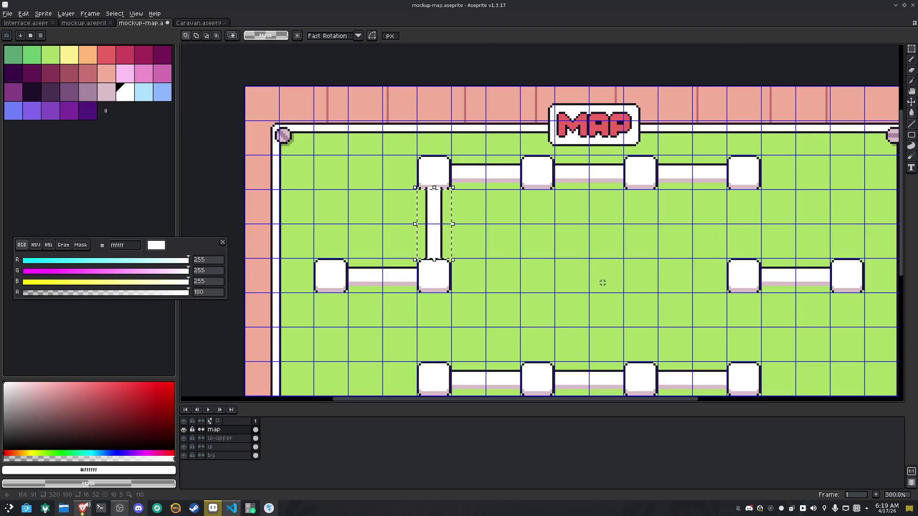
key("ctrl+c")
key("ctrl+v")
key("shift+Right")
key("shift+Right")
key("shift+Right")
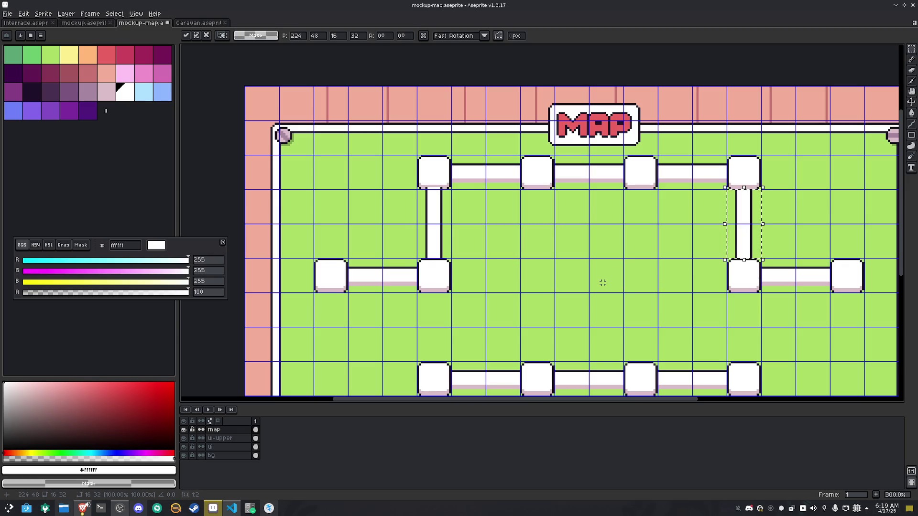
key("shift+Down")
key("shift+Down")
key("shift+Down")
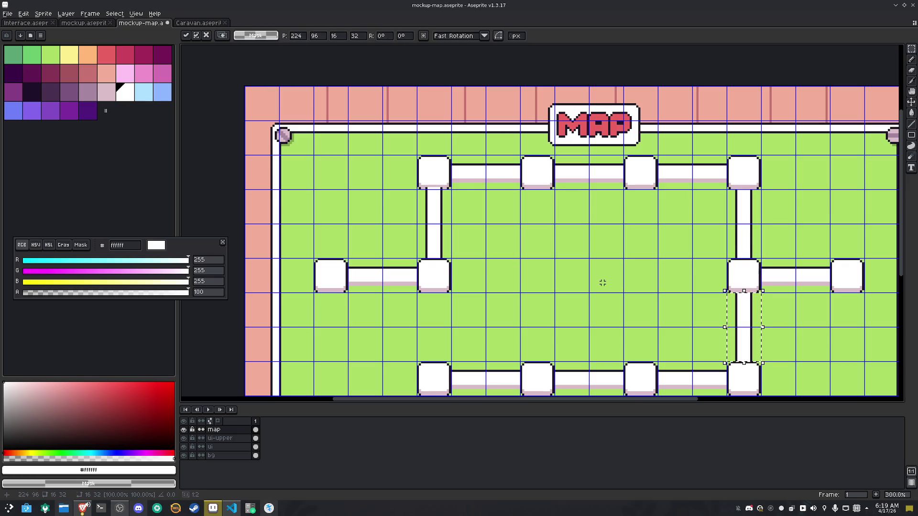
key("shift+Left")
key("shift+Left")
key("shift+Left")
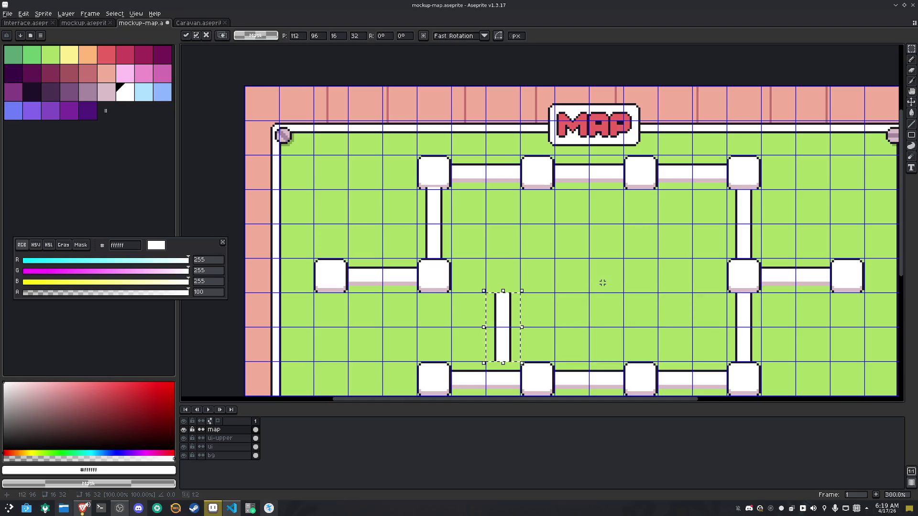
key("shift+Left")
key("shift+Left")
left_click_drag(602, 282, 557, 252)
key("ctrl+d")
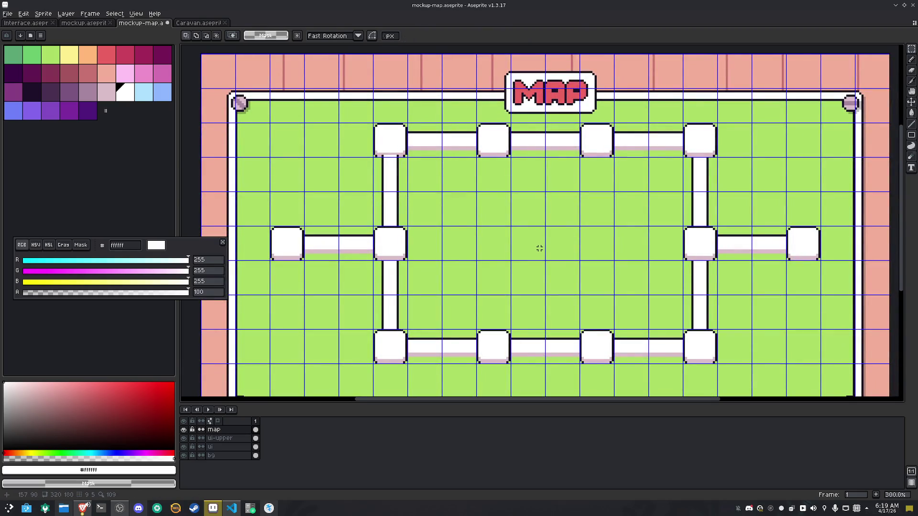
Repaint the node's dark bottom edge white so the connector joins it
scroll(402, 282, "up", 4)
key("b")
left_click(392, 220, "alt")
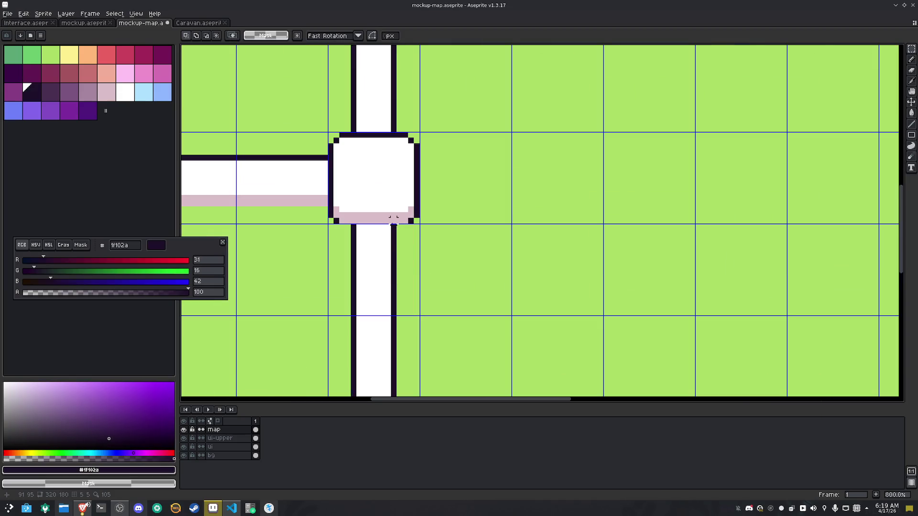
left_click(355, 224, "alt")
mouse_move(358, 223)
left_mouse_down()
mouse_move(387, 221)
mouse_move(359, 179)
left_mouse_up()
scroll(387, 221, "down", 3)
Copy the junction node onto the right junction of the ring
key("m")
scroll(497, 213, "down", 1)
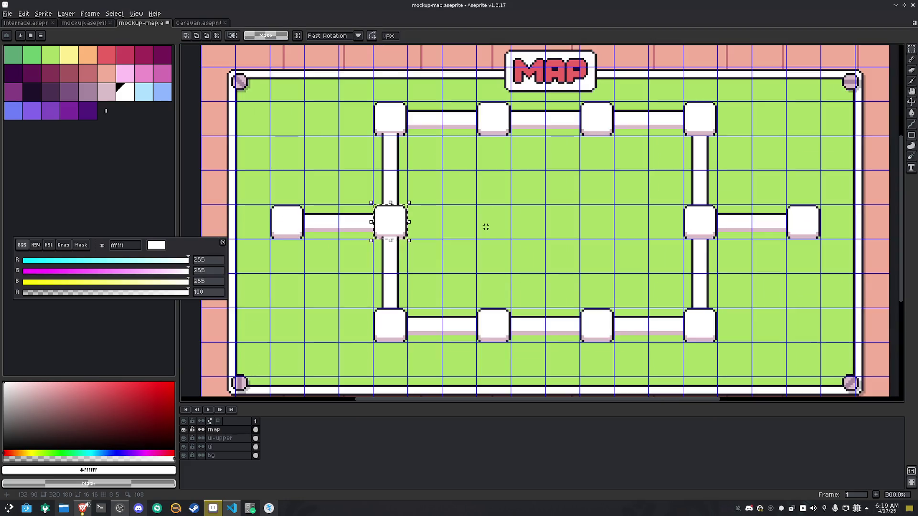
key("ctrl+c")
key("ctrl+v")
key("shift+Right")
key("shift+Right")
key("shift+Right")
key("shift+Right")
key("shift+Right")
key("shift+Right")
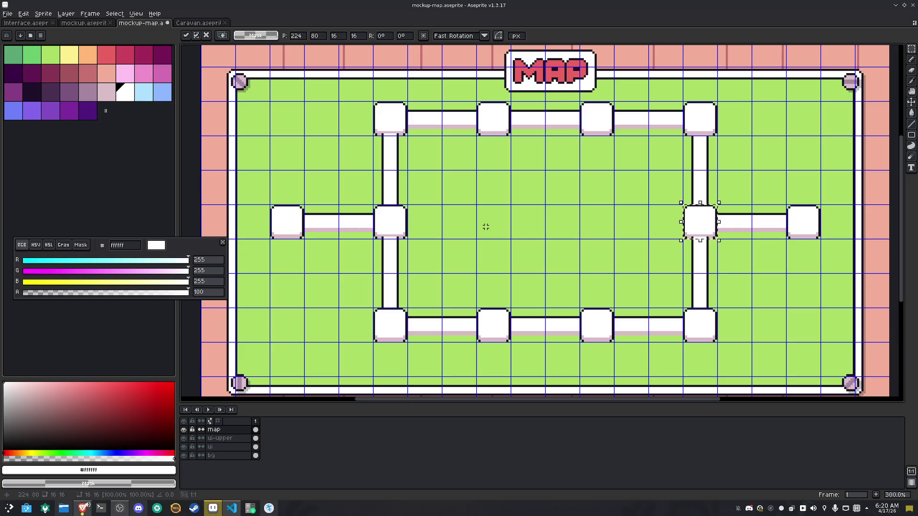
key("shift+Up")
key("shift+Up")
key("shift+Up")
key("Return")
Pan the view and select the whole ring of nodes
scroll(480, 234, "down", 1)
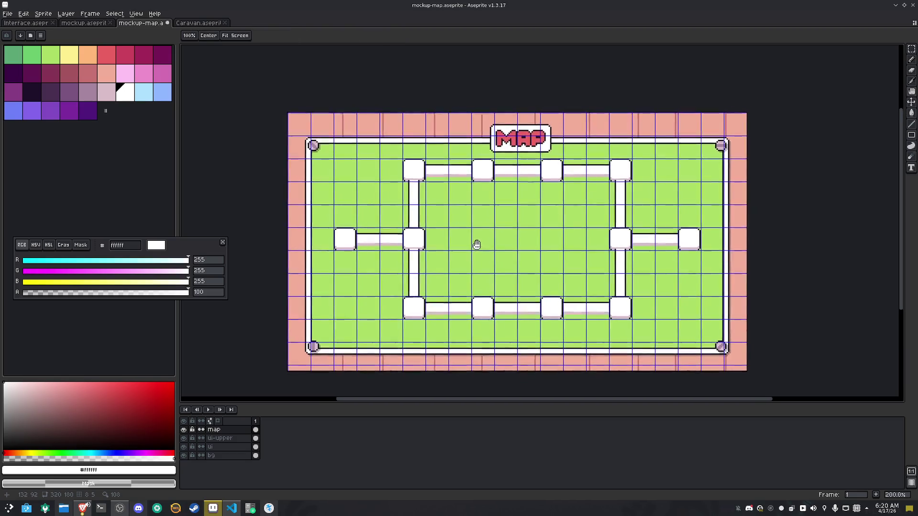
scroll(477, 245, "up", 1)
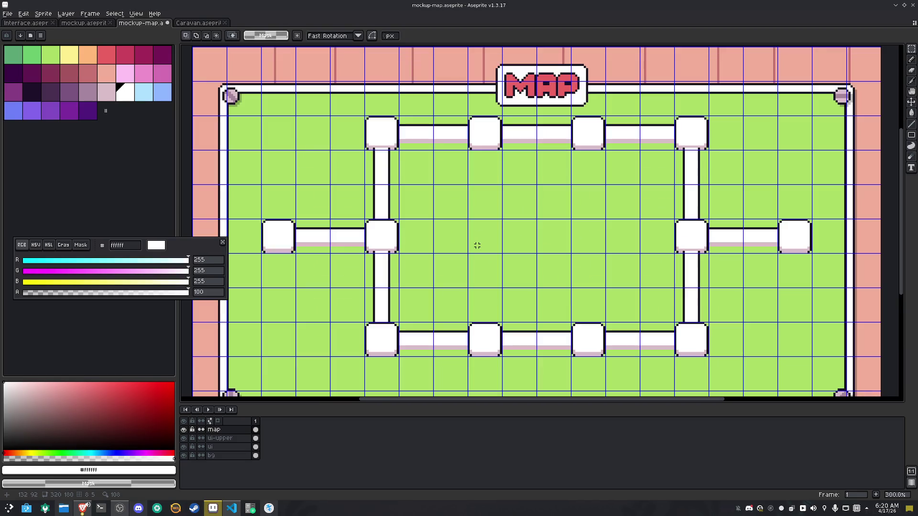
key("space")
mouse_move(477, 245)
left_mouse_down()
mouse_move(492, 212)
mouse_move(477, 244)
left_mouse_up()
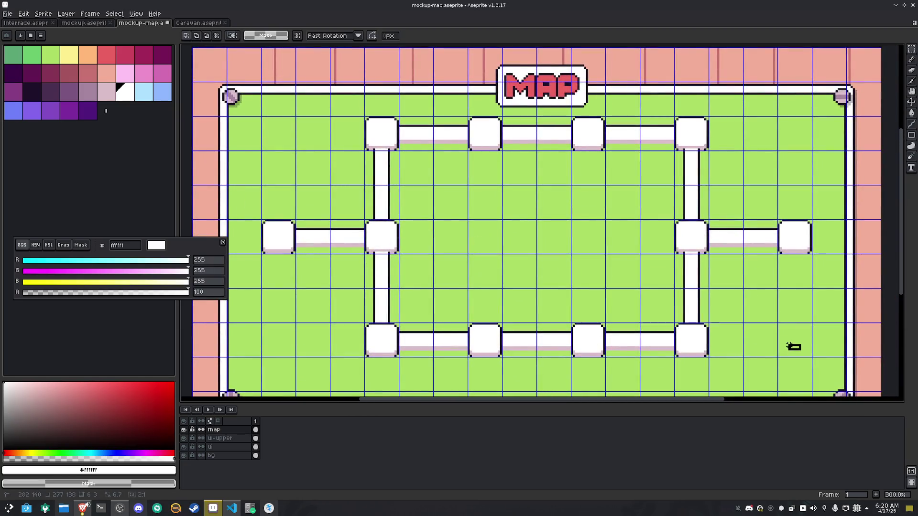
left_click_drag(268, 124, 785, 339)
scroll(784, 340, "down", 1)
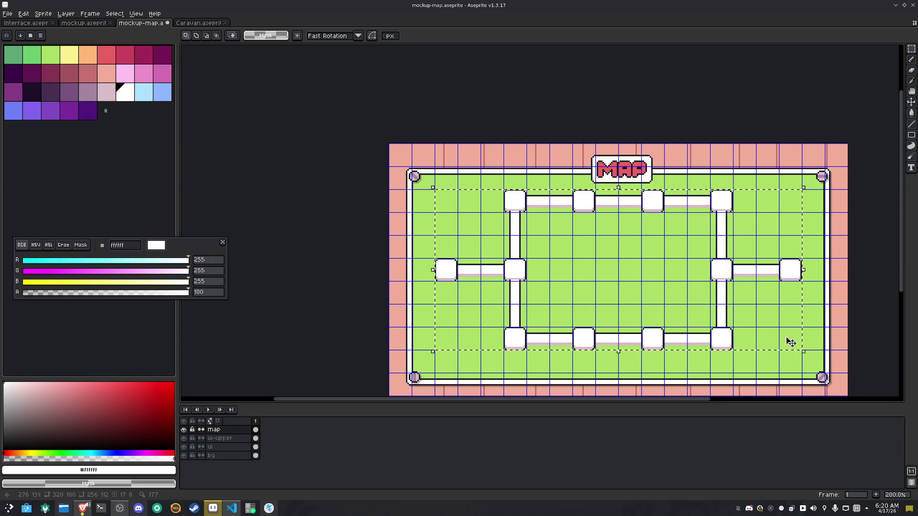
Deselect and save the map file
key("ctrl+d")
left_click_drag(830, 334, 782, 318)
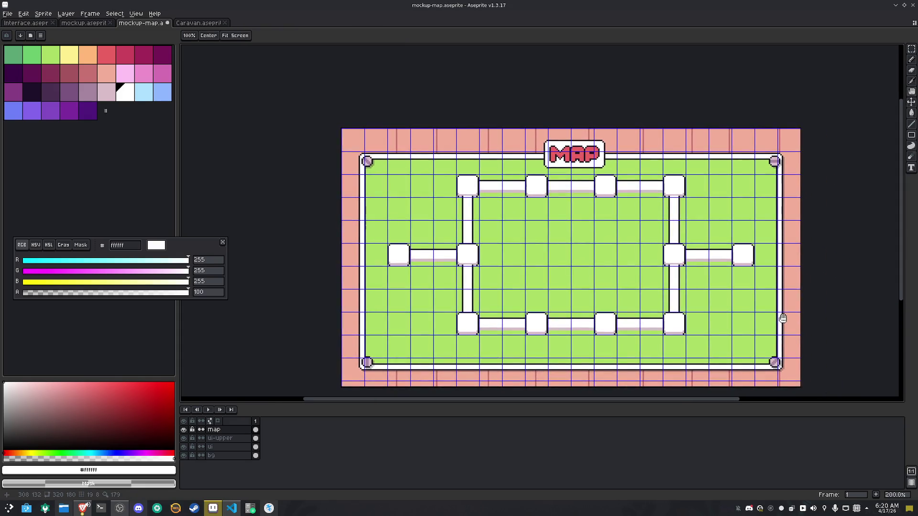
key("m")
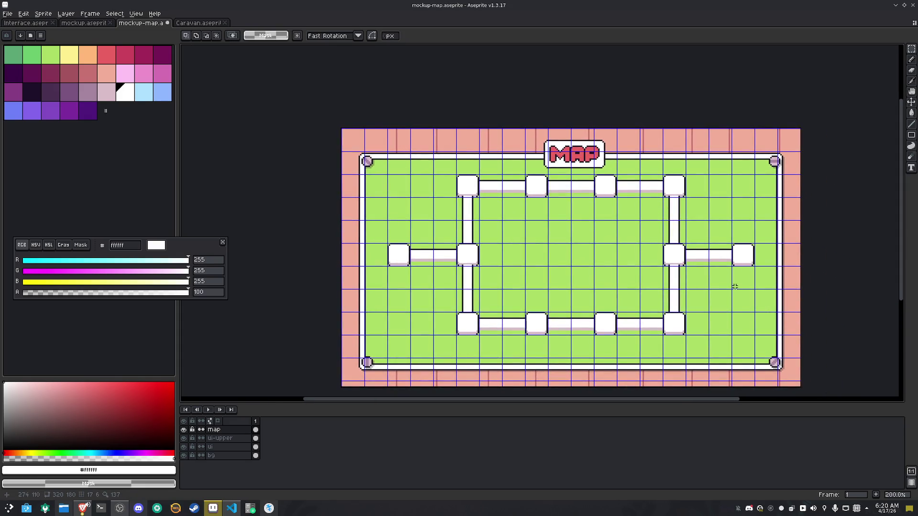
key("ctrl+s")
Shift the middle and bottom parts of the ring up one pixel
scroll(373, 258, "up", 3)
scroll(455, 287, "up", 1)
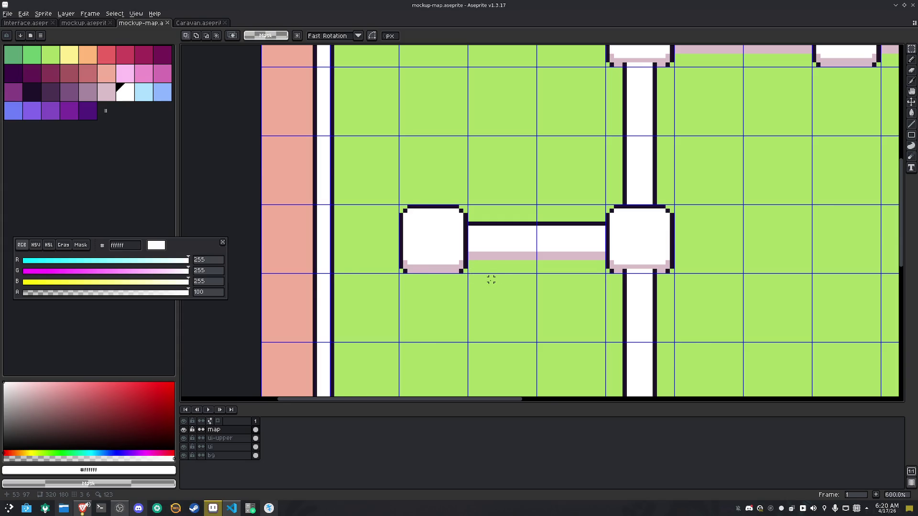
scroll(491, 279, "down", 3)
mouse_move(604, 276)
left_mouse_down()
mouse_move(543, 258)
mouse_move(444, 260)
left_mouse_up()
scroll(480, 252, "down", 1)
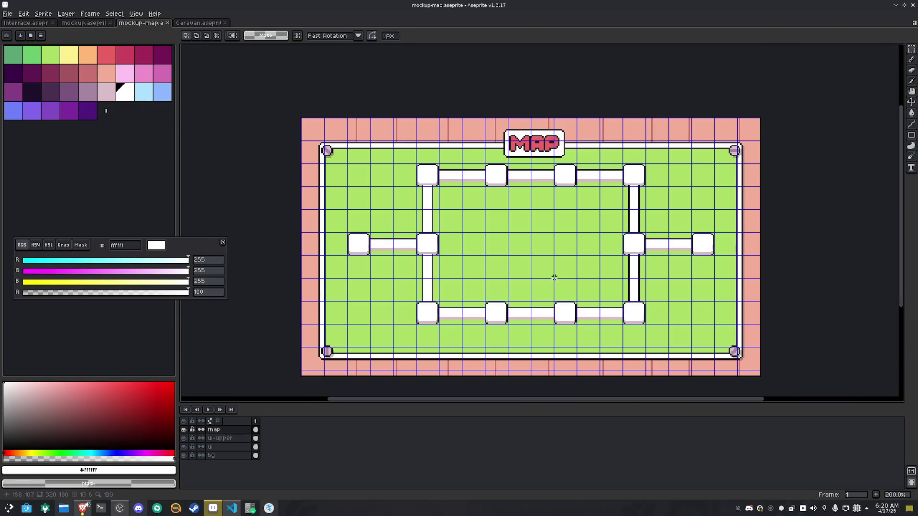
mouse_move(719, 333)
left_mouse_down()
mouse_move(480, 293)
mouse_move(339, 242)
left_mouse_up()
key("Up")
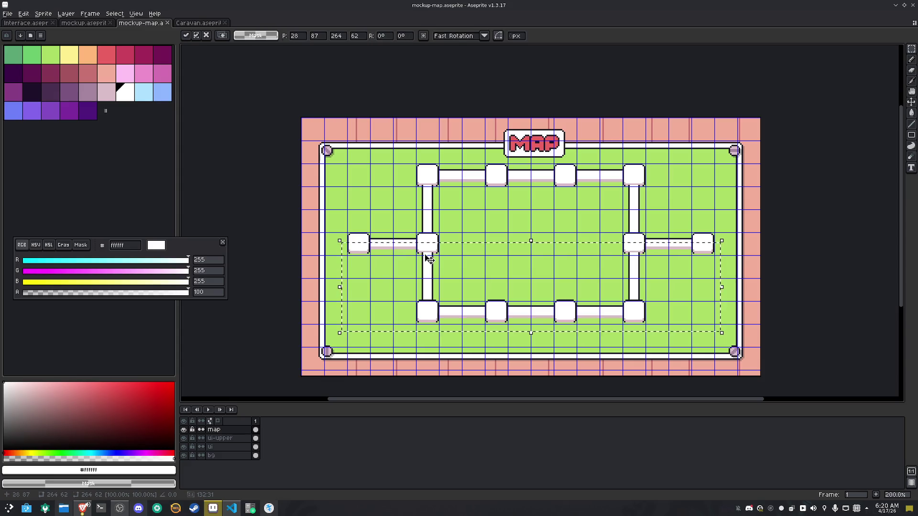
key("ctrl+d")
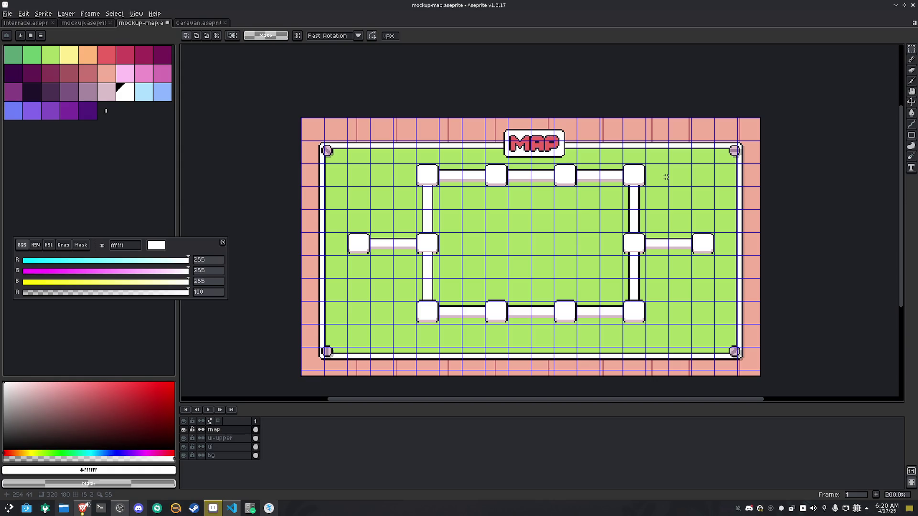
Nudge the top row up one pixel and stretch a vertical road strip to close the gap
left_click_drag(661, 223, 394, 172)
key("Up")
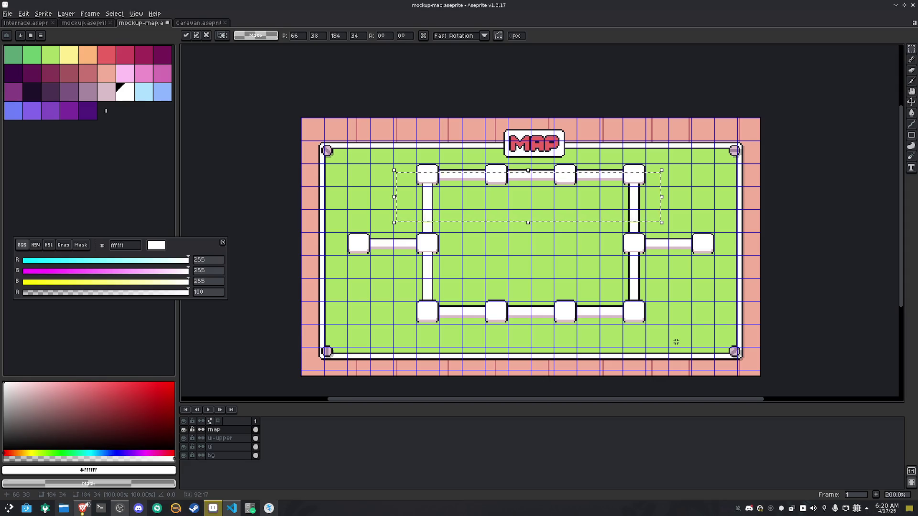
left_click_drag(673, 335, 409, 302)
scroll(536, 311, "up", 2)
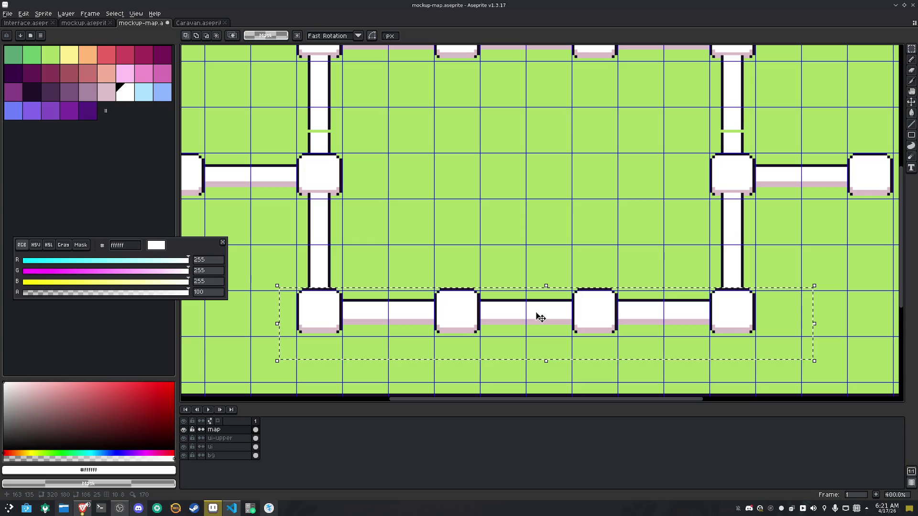
left_click_drag(293, 260, 791, 258)
mouse_move(541, 261)
left_mouse_down()
mouse_move(542, 286)
mouse_move(540, 275)
left_mouse_up()
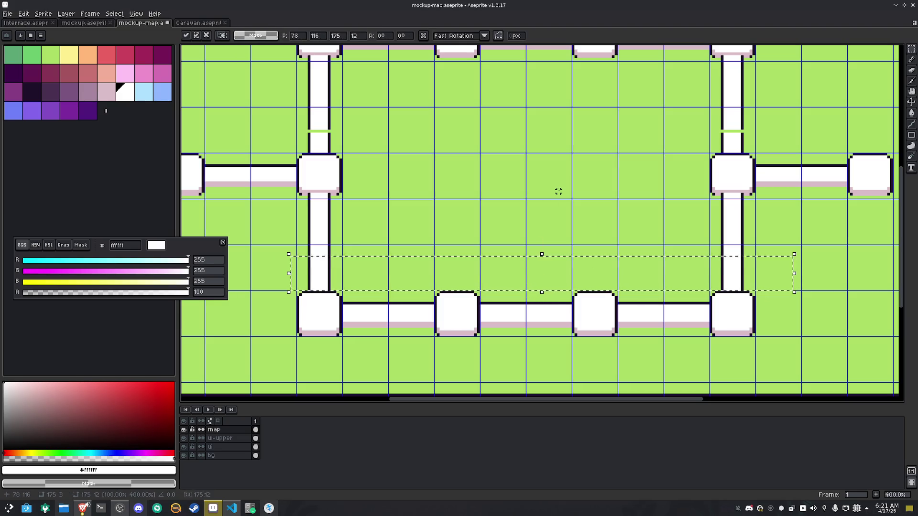
key("Return")
Nudge the bottom row up and patch the left and right road strips to fill the gaps
left_click_drag(710, 354, 277, 312)
key("Up")
key("Return")
left_click_drag(507, 223, 536, 271)
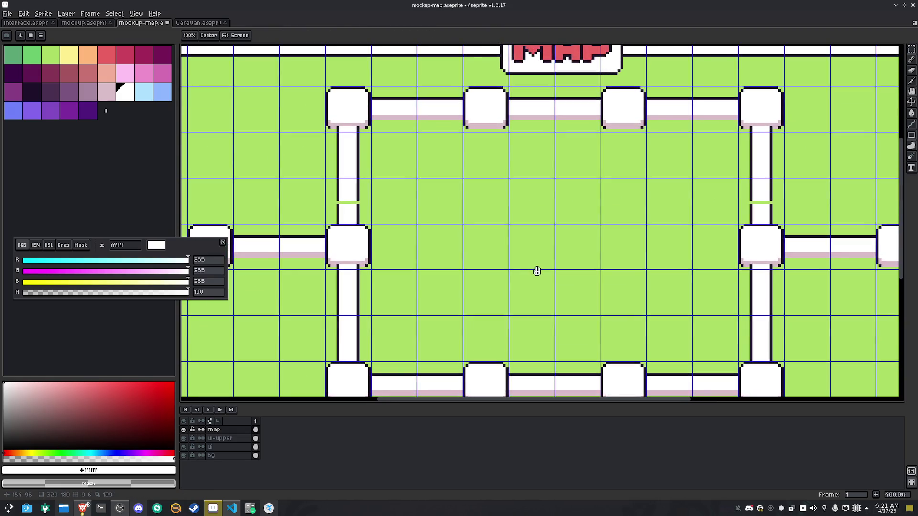
mouse_move(320, 186)
left_mouse_down()
mouse_move(376, 193)
mouse_move(348, 213)
left_mouse_up()
left_click(684, 199)
mouse_move(718, 176)
left_mouse_down()
mouse_move(807, 182)
mouse_move(763, 193)
mouse_move(764, 207)
left_mouse_up()
left_click(621, 223)
scroll(621, 221, "down", 1)
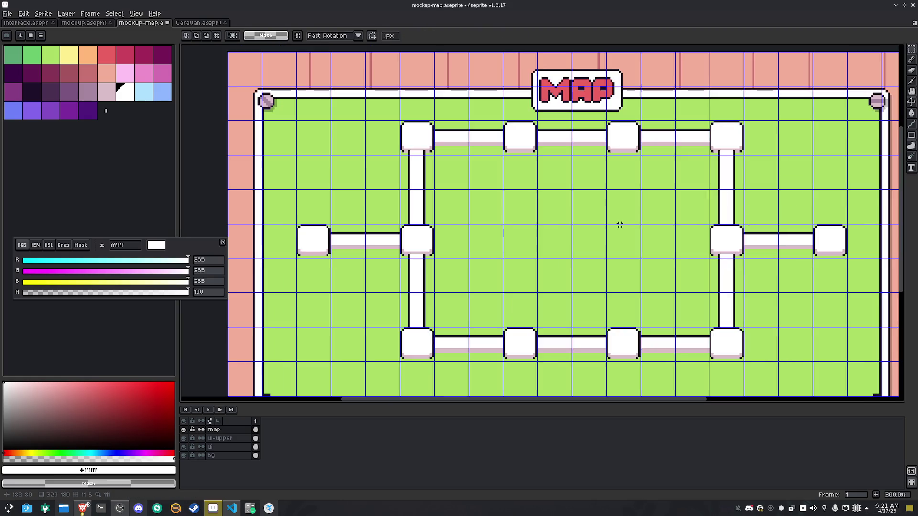
With the Pencil in green 6bc96c, shade under the first junction's bottom corner
scroll(411, 244, "up", 2)
scroll(403, 254, "up", 2)
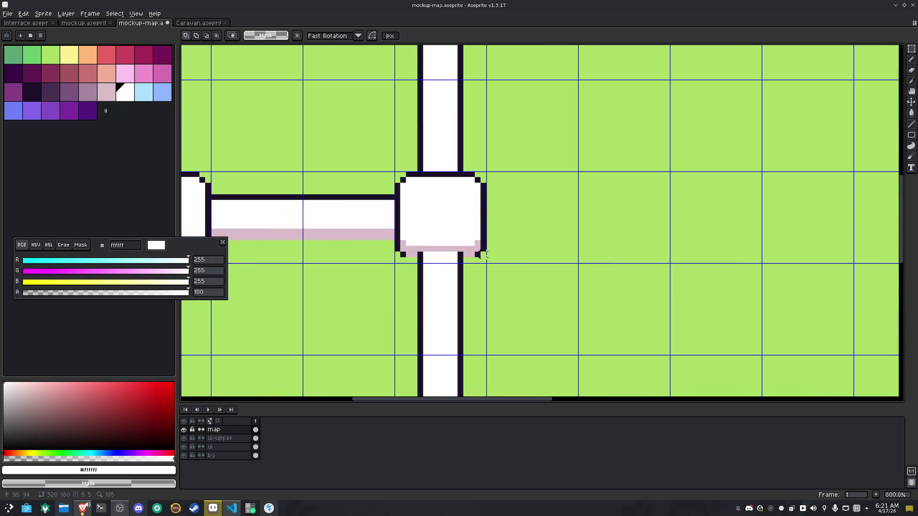
left_click(38, 56)
key("b")
scroll(478, 270, "up", 2)
left_click_drag(482, 250, 467, 254)
left_click_drag(382, 252, 366, 252)
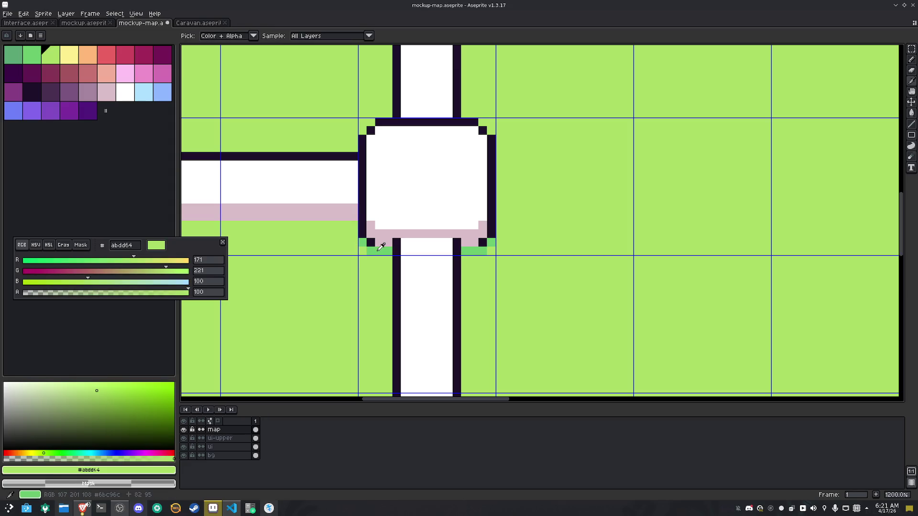
Draw a green shadow line under the upper road, plus a pixel under the right junction
scroll(372, 248, "down", 3)
left_click_drag(450, 163, 432, 329)
scroll(414, 233, "up", 3)
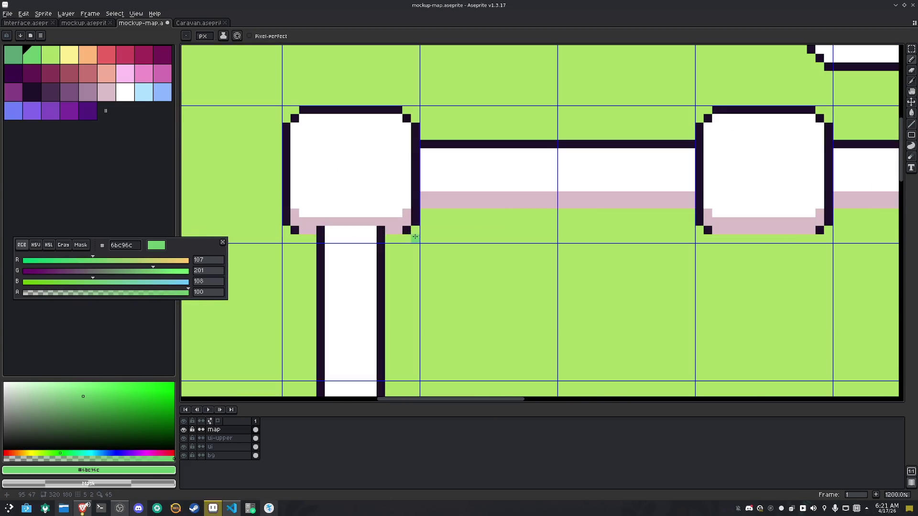
left_click_drag(310, 241, 304, 242)
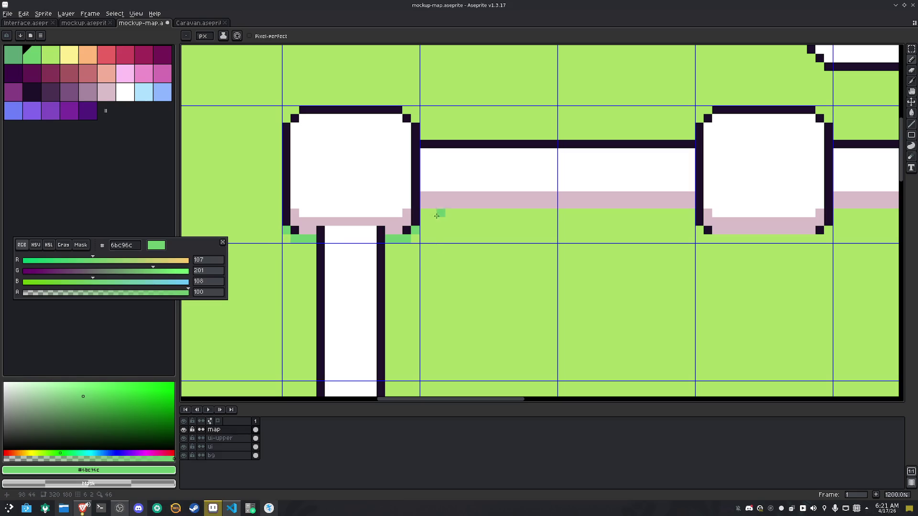
mouse_move(425, 213)
left_mouse_down()
mouse_move(687, 214)
mouse_move(831, 239)
mouse_move(815, 241)
left_mouse_up()
key("ctrl+z")
key("ctrl+z")
mouse_move(458, 207)
left_mouse_down()
mouse_move(710, 206)
mouse_move(748, 233)
mouse_move(864, 229)
left_mouse_up()
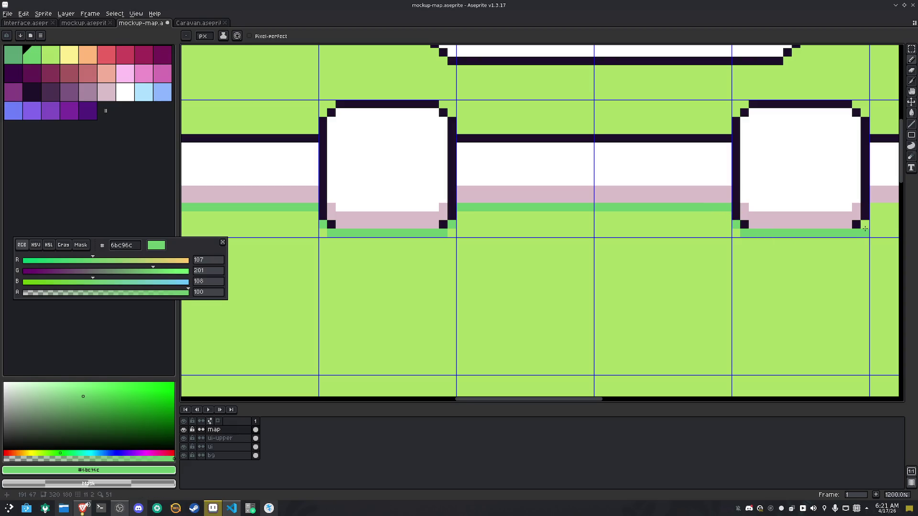
left_click(856, 242)
Add shadows beside the lower road and beneath the pink band up to the right box
scroll(833, 266, "down", 4)
left_click_drag(662, 258, 616, 258)
scroll(643, 192, "up", 4)
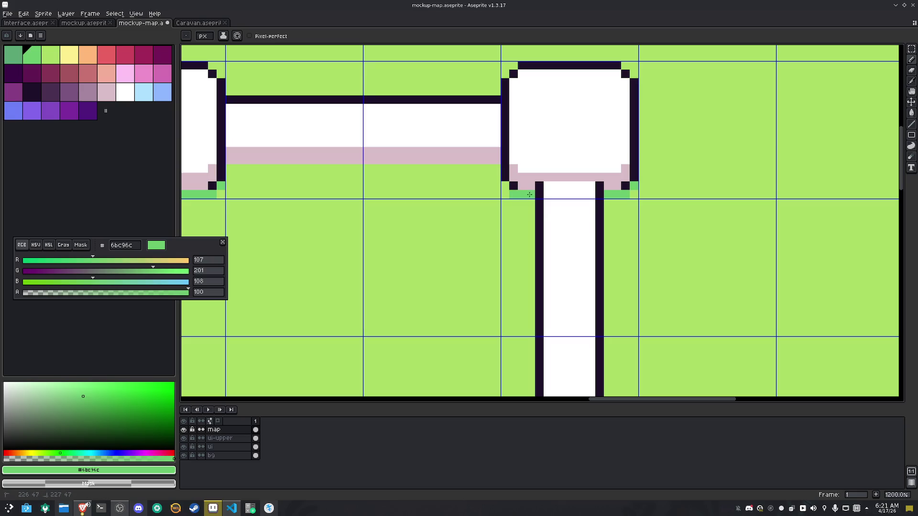
scroll(505, 188, "down", 4)
scroll(504, 213, "up", 4)
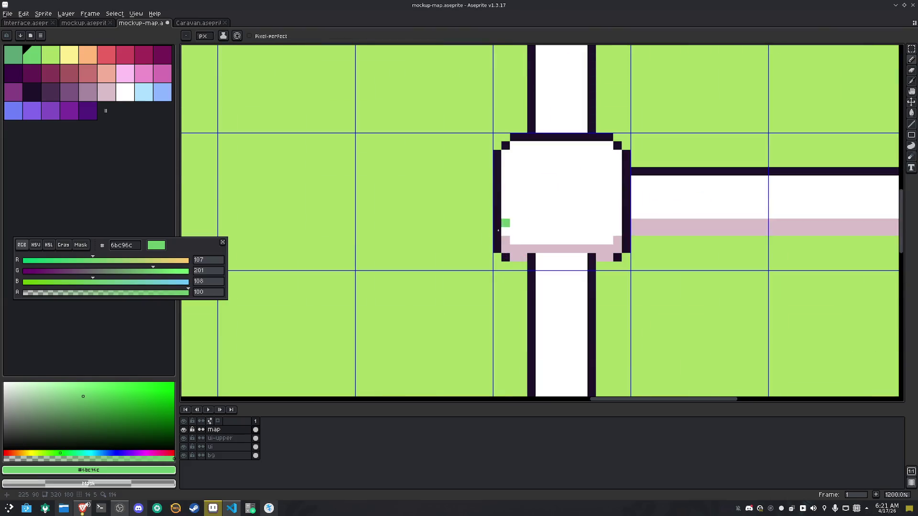
left_click_drag(599, 266, 617, 266)
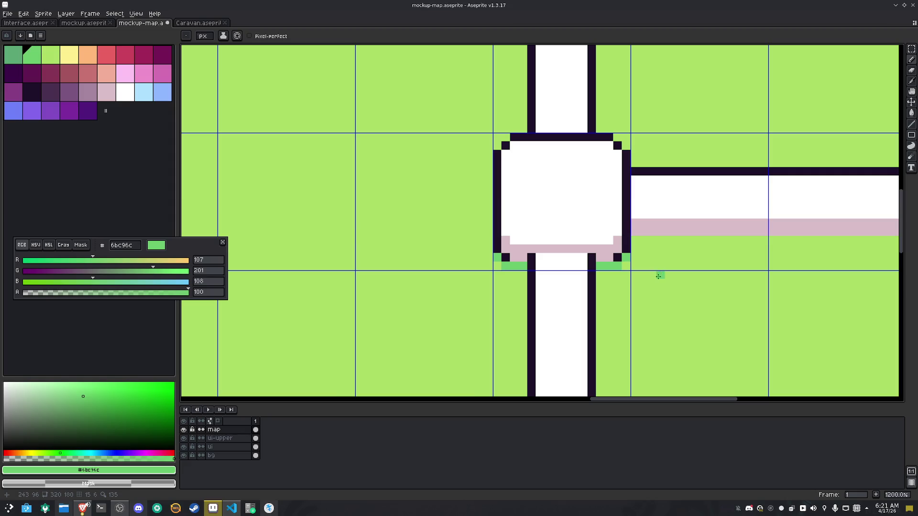
scroll(658, 276, "right", 5)
mouse_move(362, 244)
left_mouse_down()
mouse_move(632, 245)
mouse_move(761, 269)
left_mouse_up()
left_click(636, 261)
left_click(767, 262)
Shade the boxes' lower corners and run a shadow line left along that row
scroll(738, 344, "down", 4)
scroll(574, 327, "up", 7)
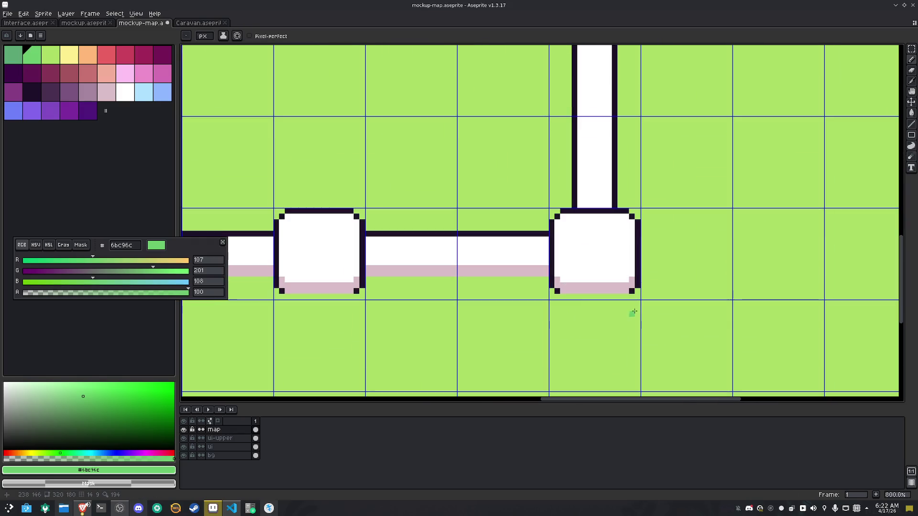
left_click(643, 273)
mouse_move(624, 291)
left_mouse_down()
mouse_move(399, 291)
mouse_move(385, 274)
left_mouse_up()
left_click(368, 240)
mouse_move(299, 308)
left_mouse_down()
mouse_move(545, 279)
mouse_move(779, 274)
left_mouse_up()
left_click(321, 205, "shift")
scroll(321, 205, "down", 3)
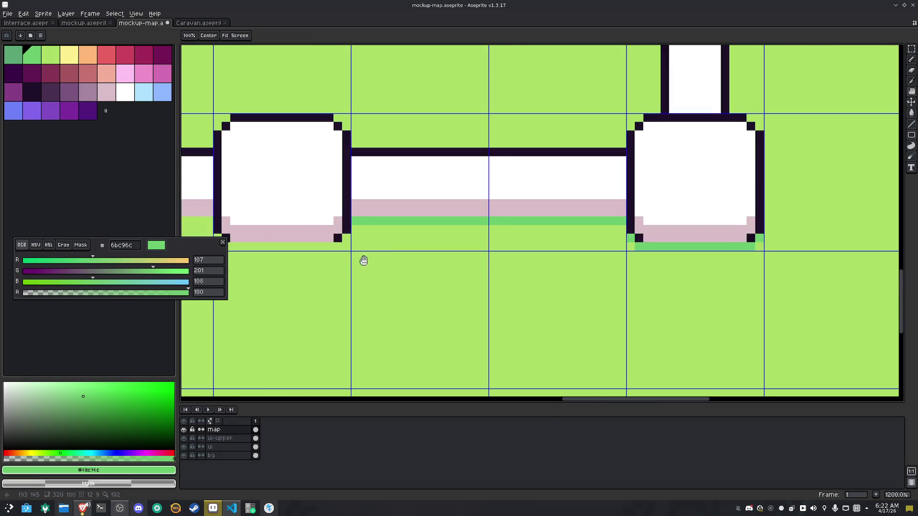
left_click_drag(368, 254, 546, 292)
Redo the shadow along the corridor's lower edge, extending it back to the first box
key("ctrl+z")
key("ctrl+z")
key("ctrl+z")
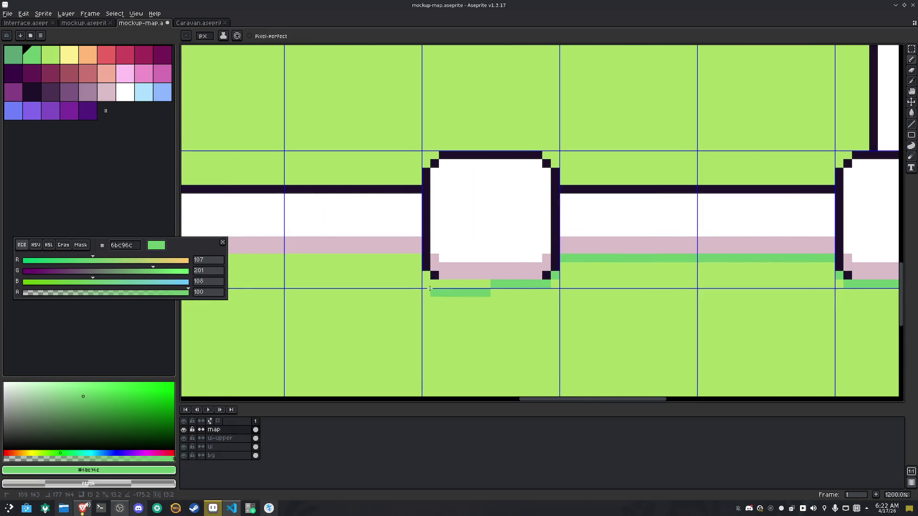
mouse_move(771, 308)
left_mouse_down()
mouse_move(646, 279)
mouse_move(658, 278)
left_mouse_up()
mouse_move(715, 229)
left_mouse_down()
mouse_move(454, 229)
mouse_move(318, 254)
left_mouse_up()
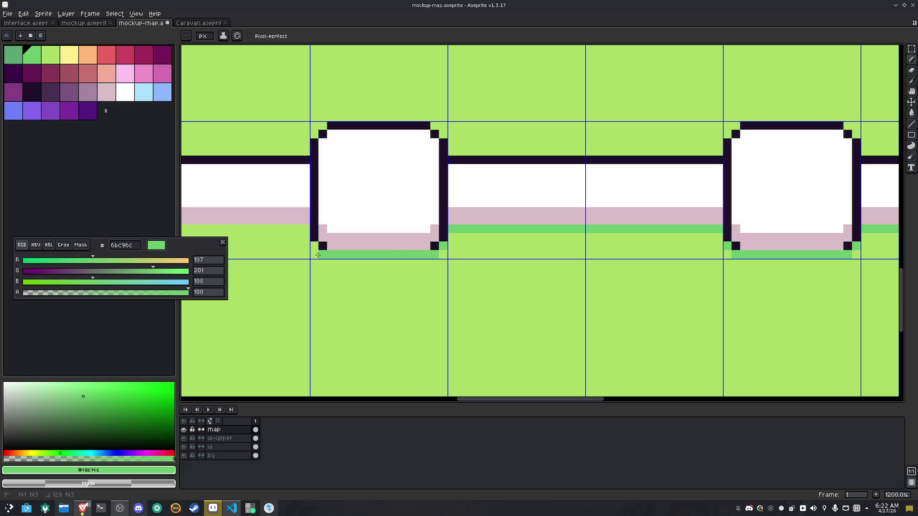
scroll(316, 253, "down", 3)
left_click_drag(375, 287, 564, 286)
scroll(563, 286, "up", 1)
mouse_move(675, 237)
left_mouse_down()
mouse_move(499, 238)
mouse_move(410, 256)
left_mouse_up()
Draw the shadow along the corridor bottom and under the left box
scroll(408, 250, "down", 3)
scroll(506, 237, "up", 2)
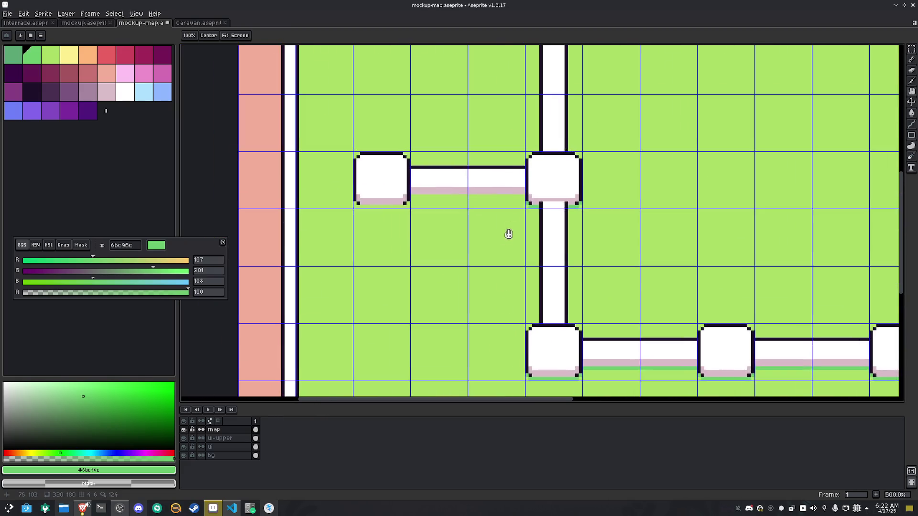
scroll(528, 198, "up", 3)
left_click(277, 168, "shift")
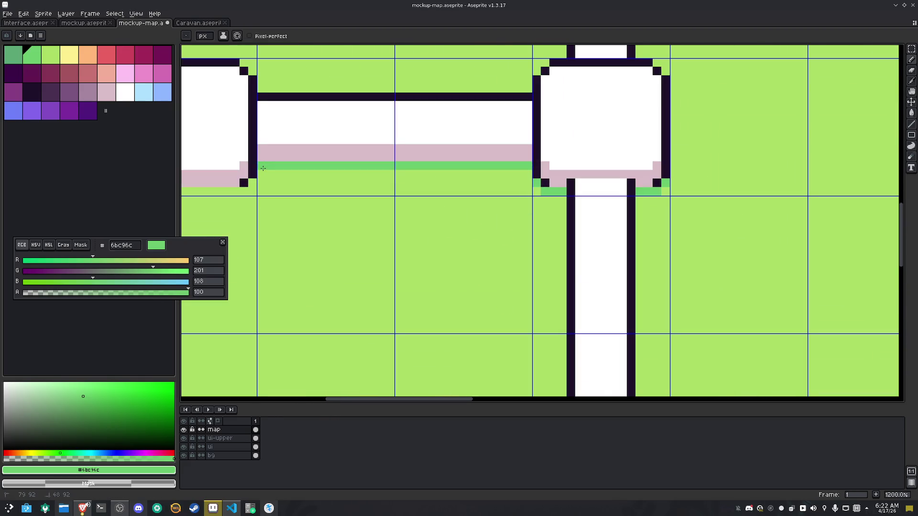
left_click_drag(276, 168, 433, 196)
left_click_drag(397, 221, 290, 217)
scroll(407, 247, "down", 5)
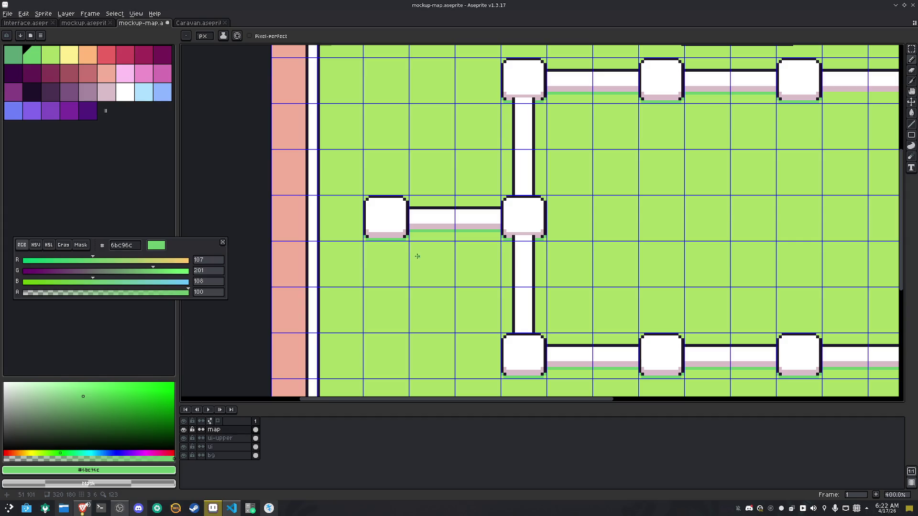
Recolour all light-green shadow lines to 5ba675 with a non-contiguous Paint Bucket fill
key("x")
key("g")
left_click(468, 231)
left_click(257, 36)
left_click(379, 239)
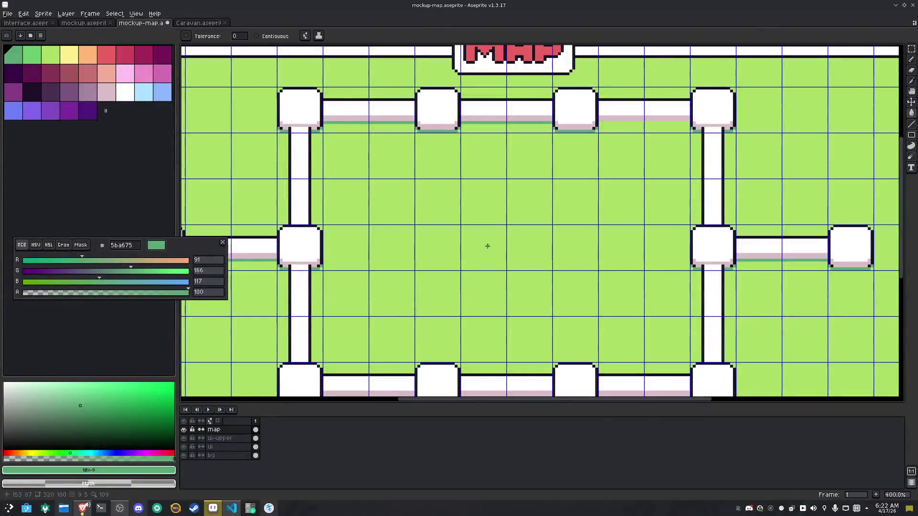
Pan around to review the shadowed map, then save the file
scroll(487, 246, "down", 1)
mouse_move(487, 244)
left_mouse_down()
mouse_move(540, 224)
mouse_move(531, 204)
left_mouse_up()
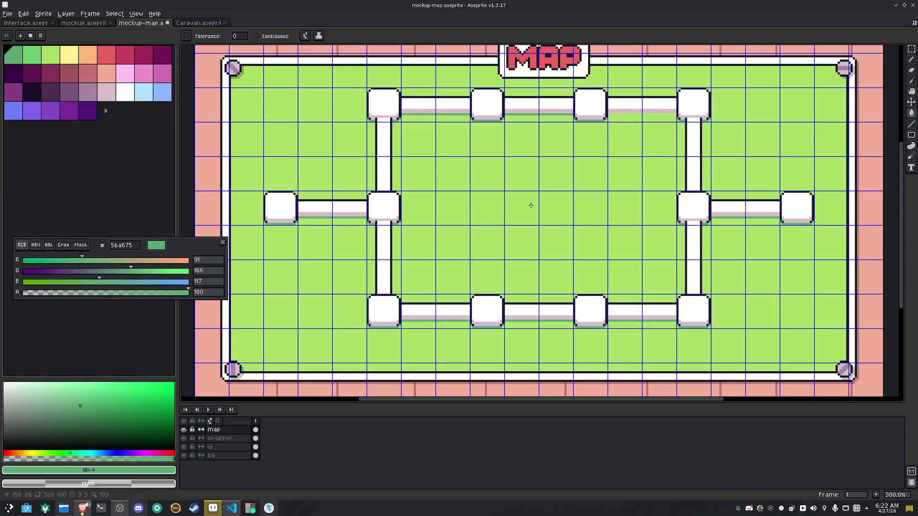
mouse_move(530, 205)
left_mouse_down()
mouse_move(516, 235)
mouse_move(525, 229)
left_mouse_up()
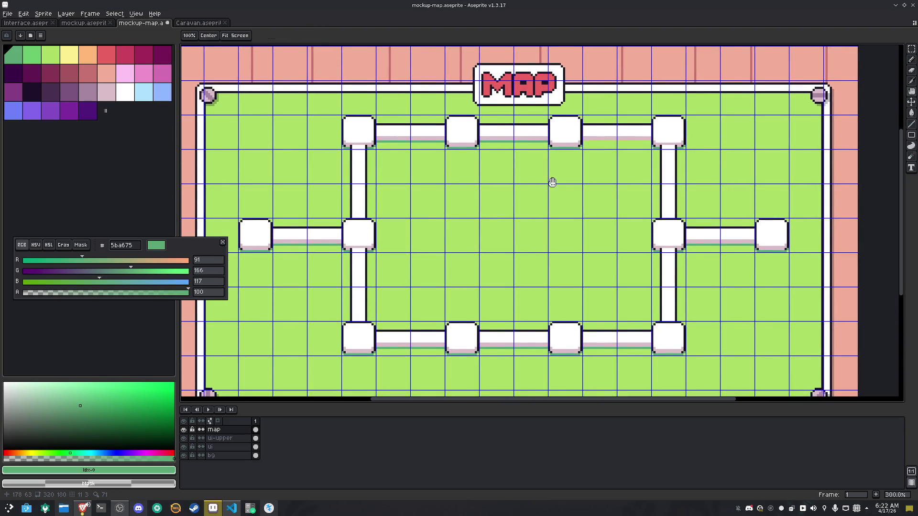
left_click_drag(549, 180, 604, 170)
key("ctrl+s")
Return to the Paint Bucket and pick the dark outline colour 1f102a
key("g")
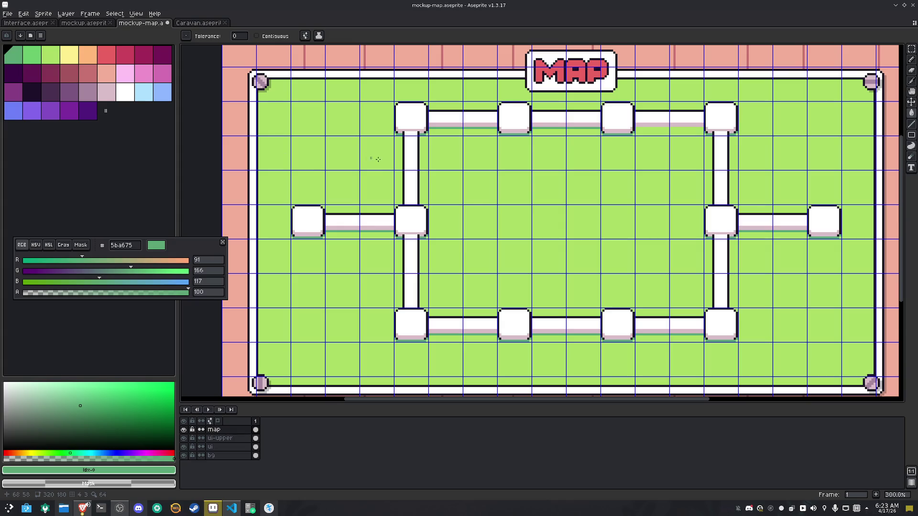
scroll(515, 222, "up", 2)
left_click(371, 217, "alt")
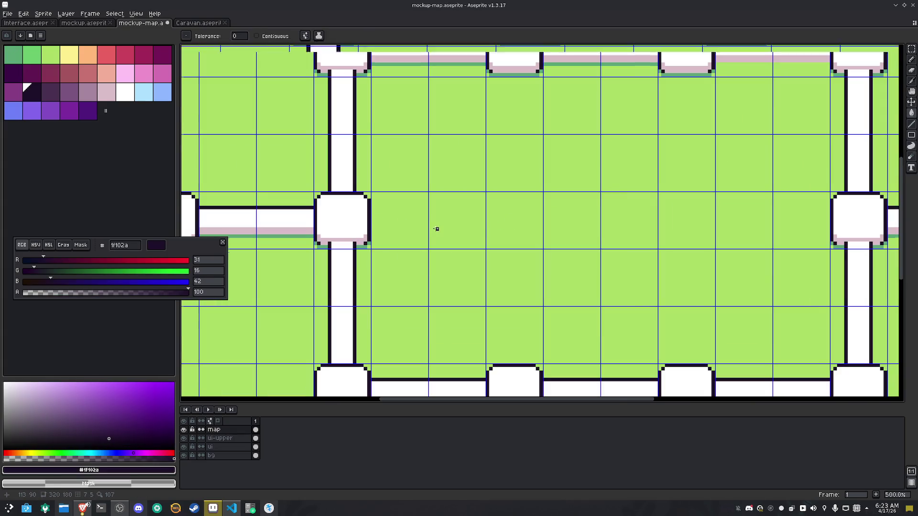
Undo a stray dark fill and pencil an inverted-V arch outline with a capped top
scroll(434, 229, "up", 2)
left_click(501, 246)
key("ctrl+z")
key("b")
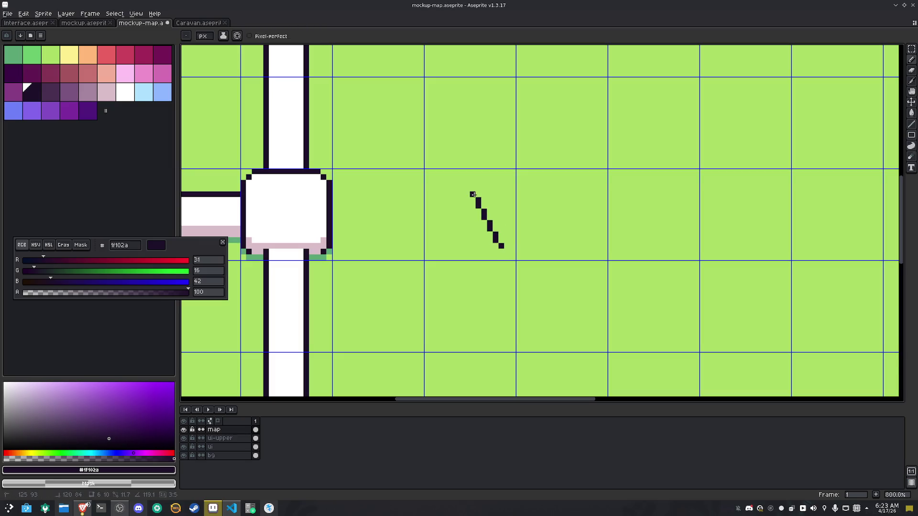
left_click(471, 195, "shift")
left_click(437, 244)
left_click(456, 196, "shift")
left_click_drag(455, 195, 473, 187)
Add a pale pink d9bdc8 base line, undo the spilled fill, and enable Contiguous
scroll(487, 234, "up", 2)
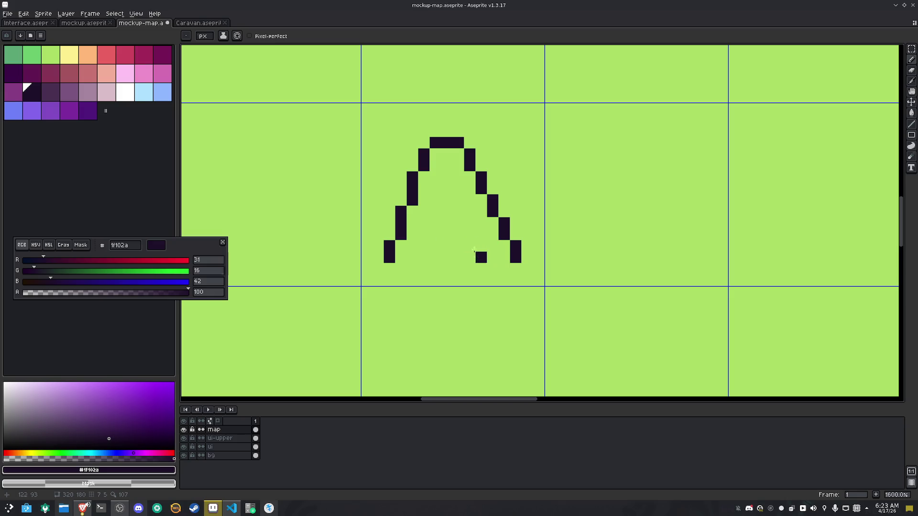
left_click(105, 97)
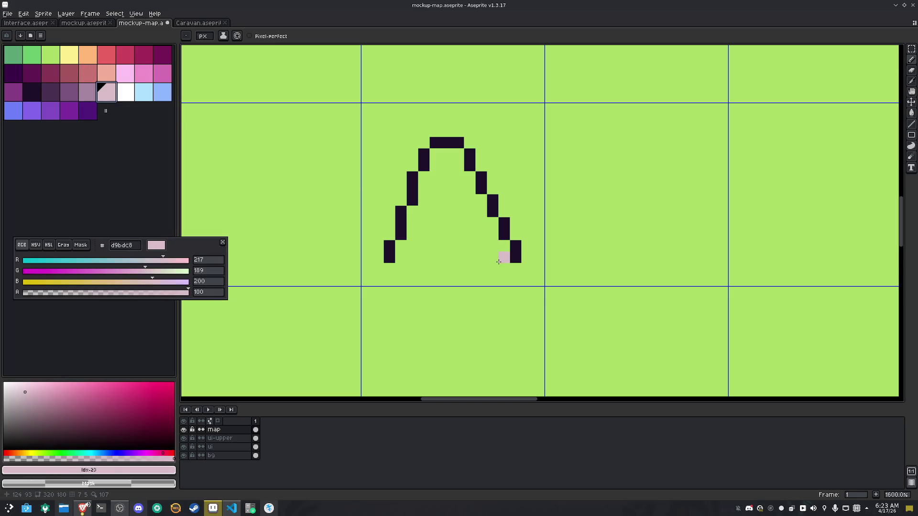
left_click_drag(498, 266, 439, 275)
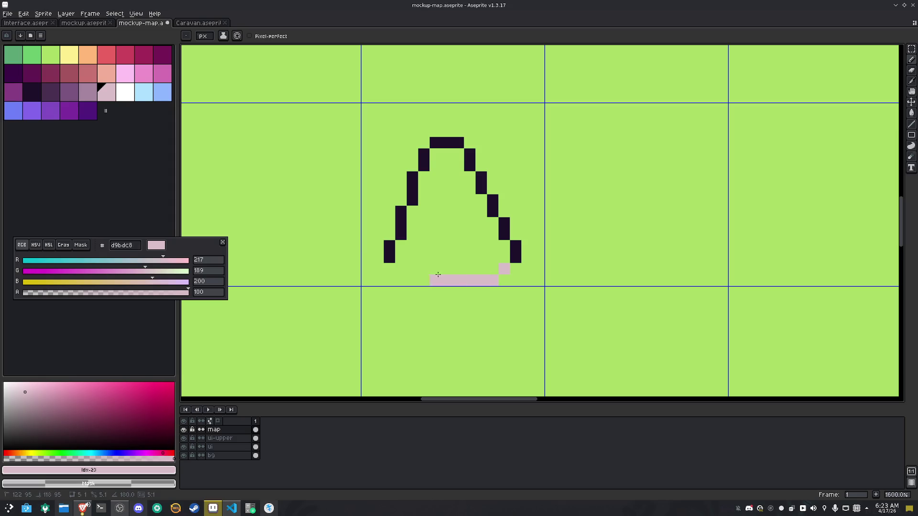
key("g")
left_click(433, 255)
key("ctrl+z")
left_click(257, 36)
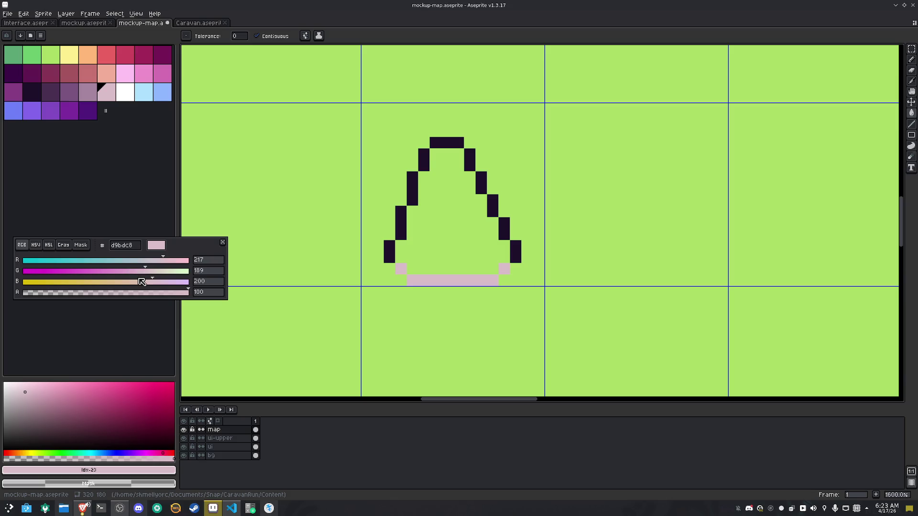
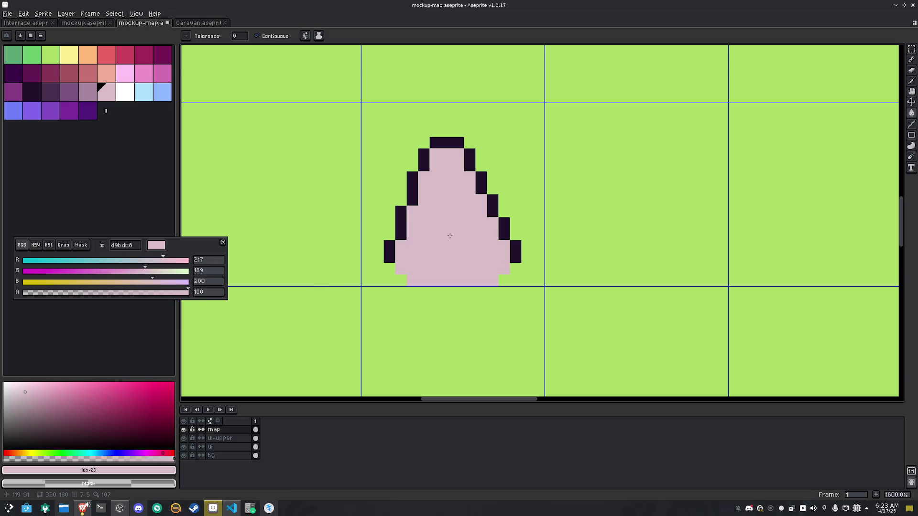
Nudge the pink cone up one pixel within its tile
key("m")
left_click(452, 237)
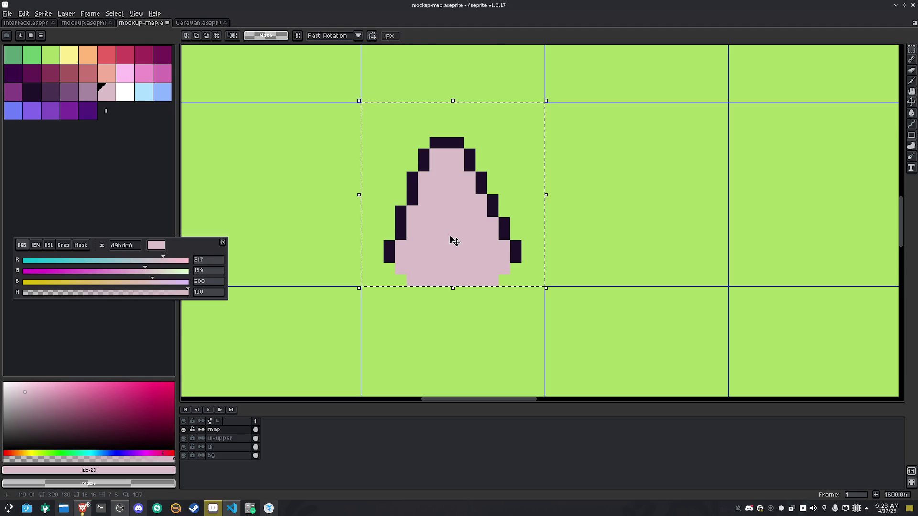
key("Up")
left_click(573, 223)
Outline and fill a white snow cap on the mountain's peak
key("bracketright")
key("b")
left_click(423, 166)
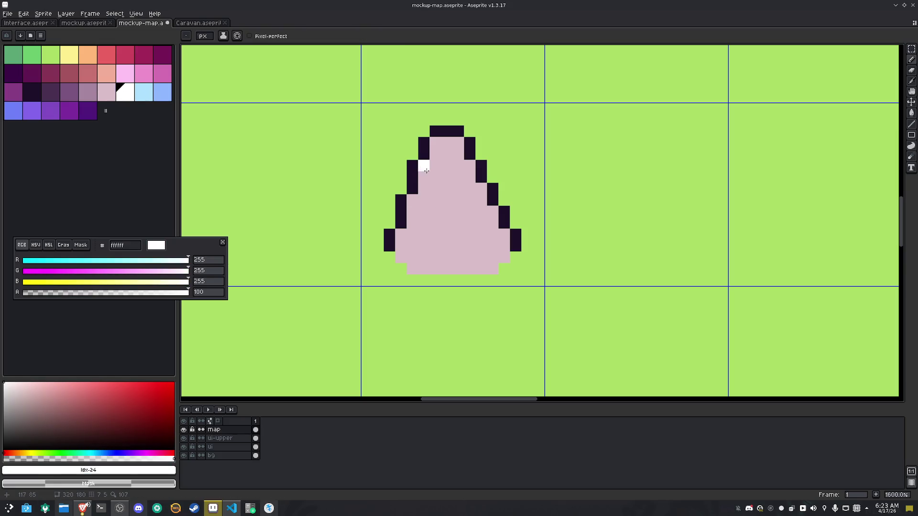
left_click(447, 166)
left_click(458, 178)
left_click(465, 165)
key("g")
left_click(454, 148)
key("m")
scroll(454, 148, "down", 4)
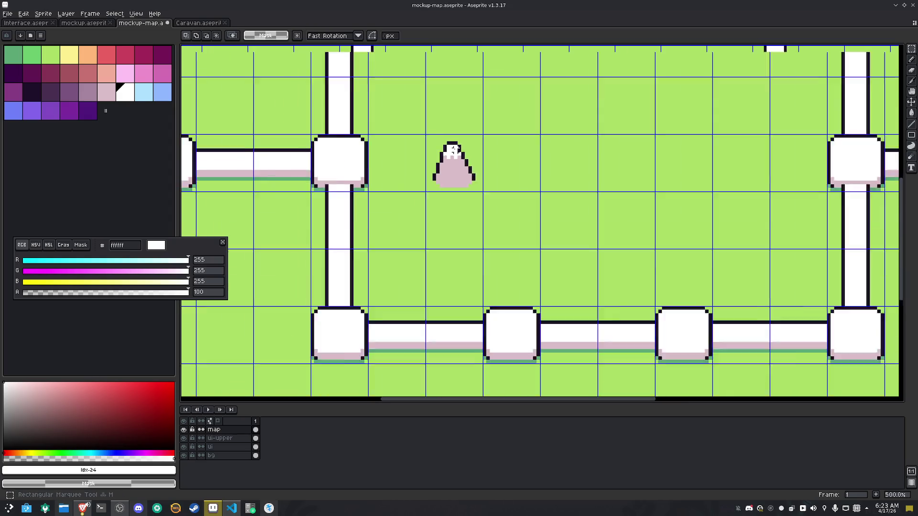
scroll(487, 167, "up", 5)
scroll(417, 179, "up", 1)
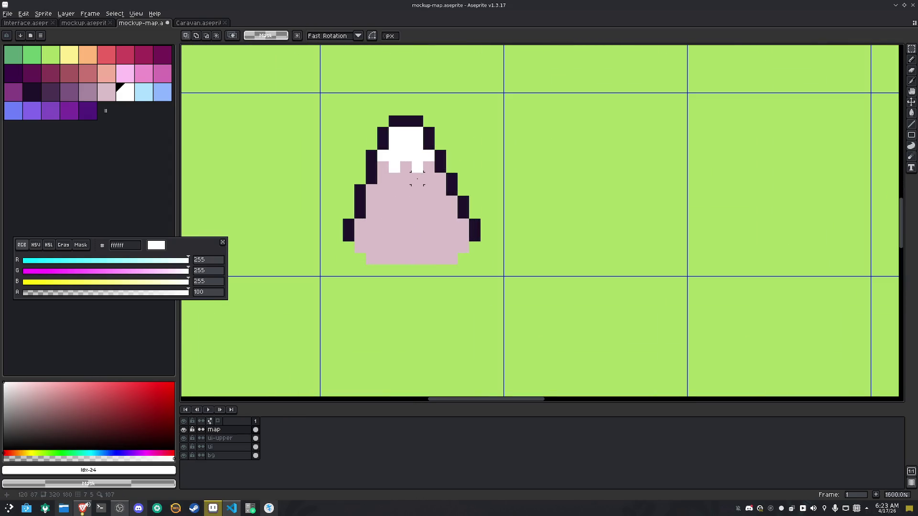
Shade the mountain's right side darker mauve with a diagonal line and fill
key("b")
key("[")
key("[")
left_click(425, 183)
left_click(417, 179)
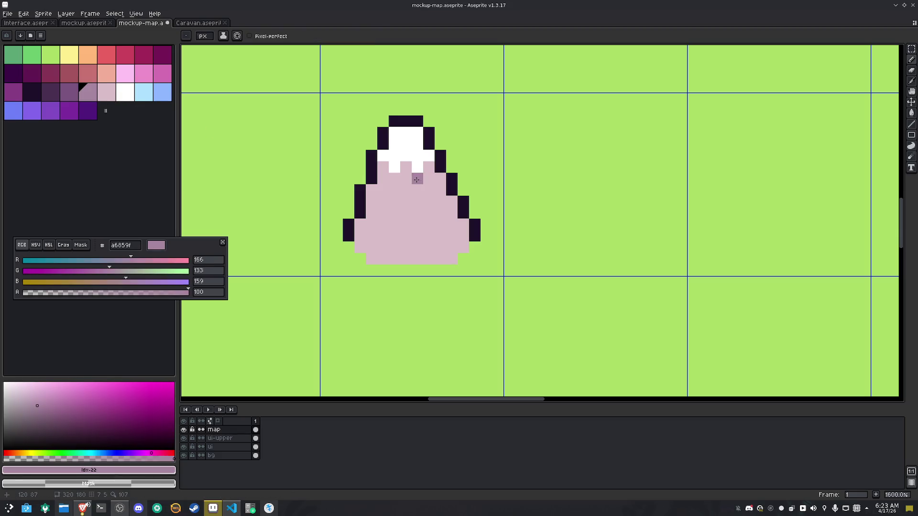
left_click_drag(417, 179, 431, 214)
left_click(439, 231)
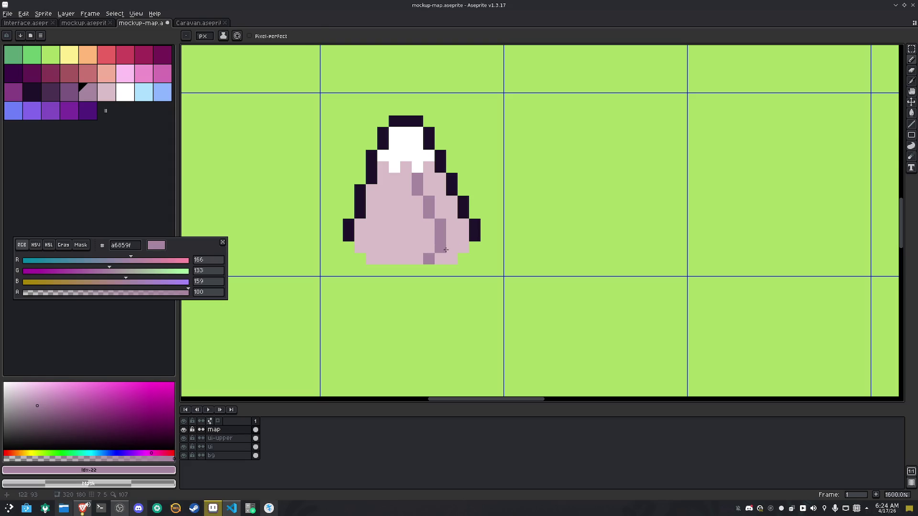
key("g")
left_click(452, 230)
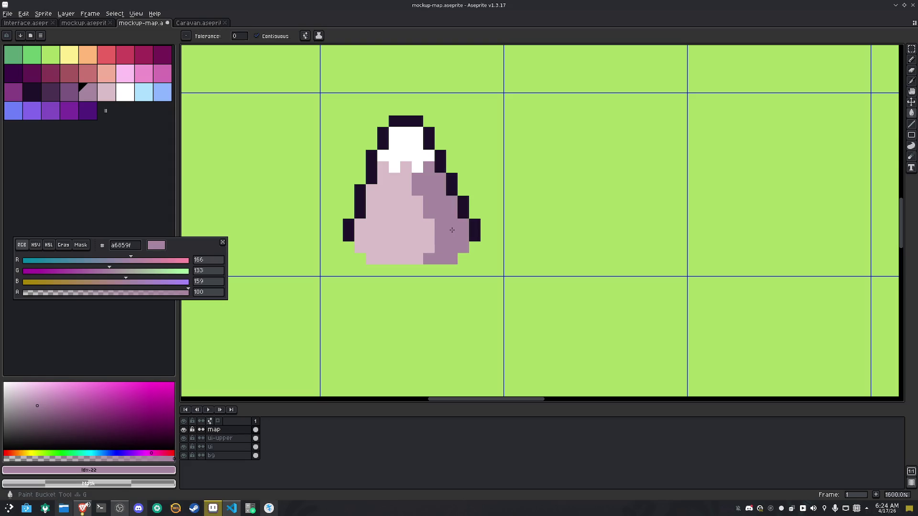
Add dark outline pixels along the mountain's lower edges
key("i")
scroll(478, 230, "down", 3)
scroll(488, 230, "up", 2)
left_click(445, 234)
key("b")
left_click(442, 242)
left_click(434, 252)
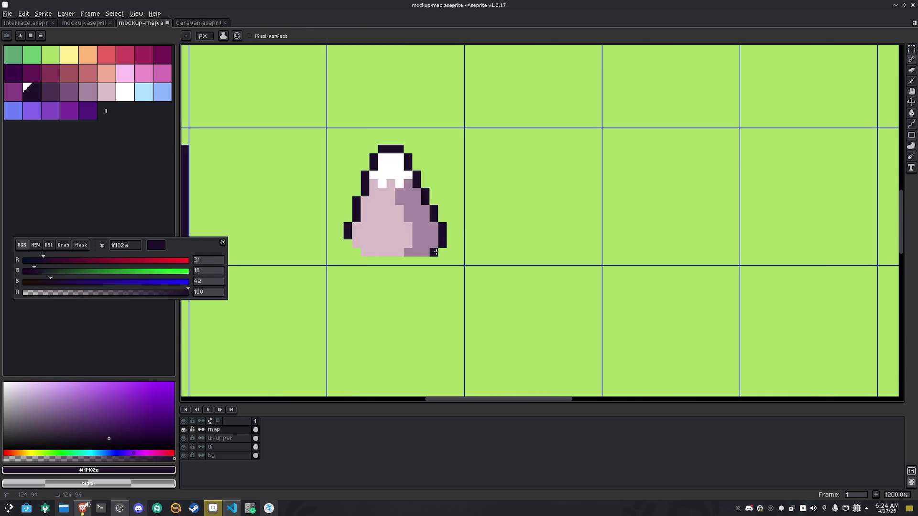
left_click(348, 243)
left_click(425, 243)
key("ctrl+z")
Replace the left half with a horizontally flipped copy of the right half
key("m")
left_click(409, 216)
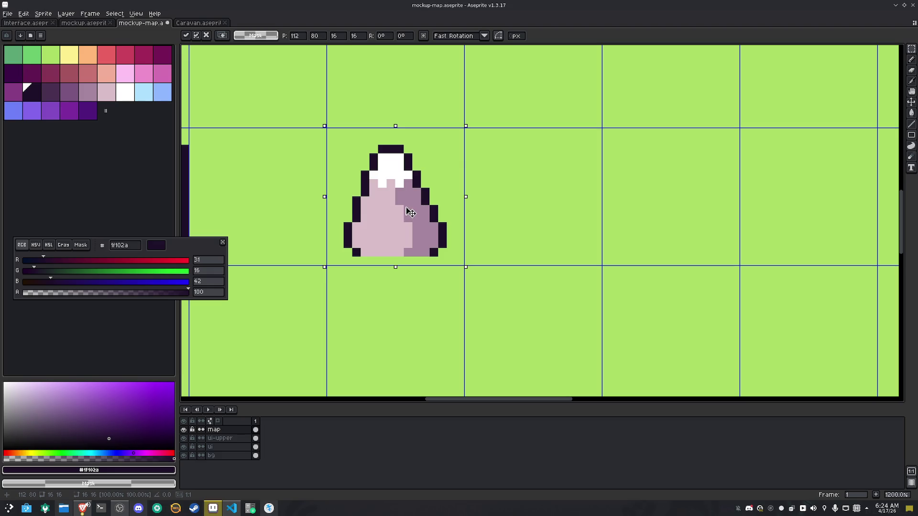
key("ctrl+d")
scroll(357, 131, "up", 1)
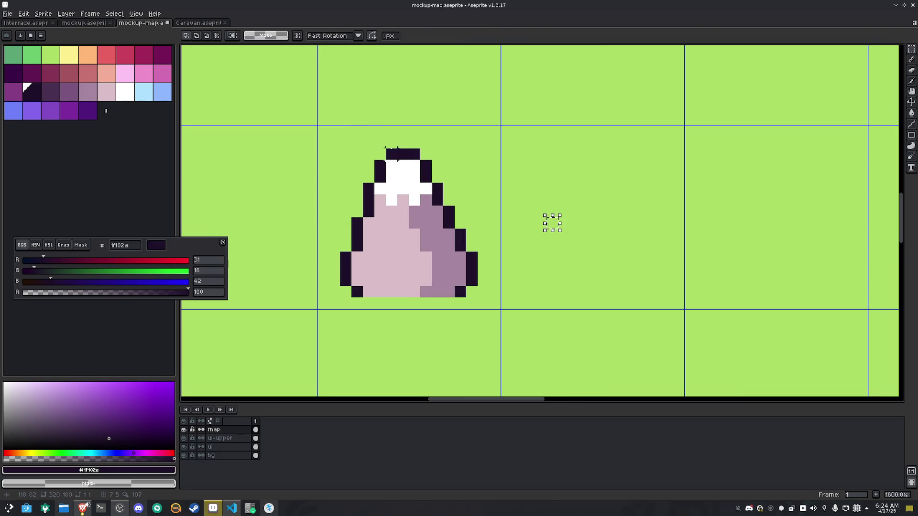
mouse_move(397, 150)
left_mouse_down()
mouse_move(322, 297)
mouse_move(339, 296)
left_mouse_up()
key("Delete")
key("ctrl+d")
mouse_move(508, 310)
left_mouse_down()
mouse_move(409, 204)
mouse_move(365, 138)
left_mouse_up()
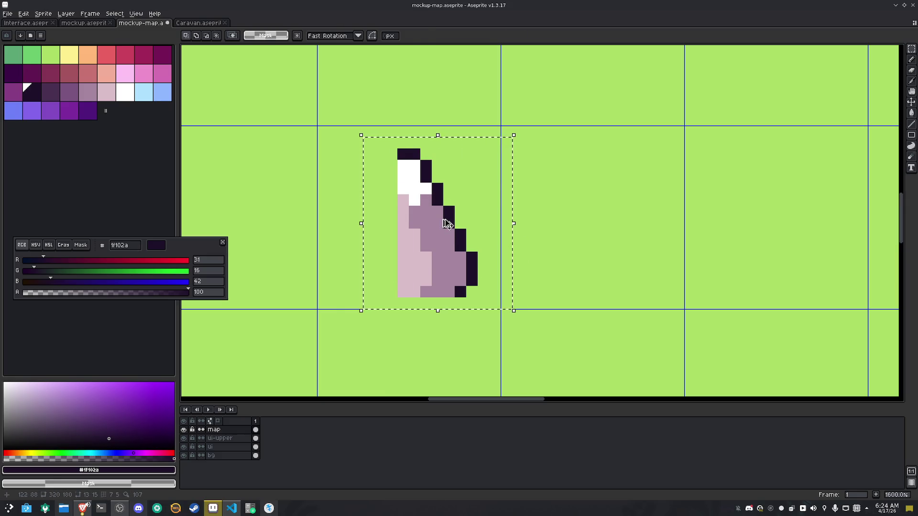
left_click_drag(447, 215, 360, 220)
key("Down")
key("shift+h")
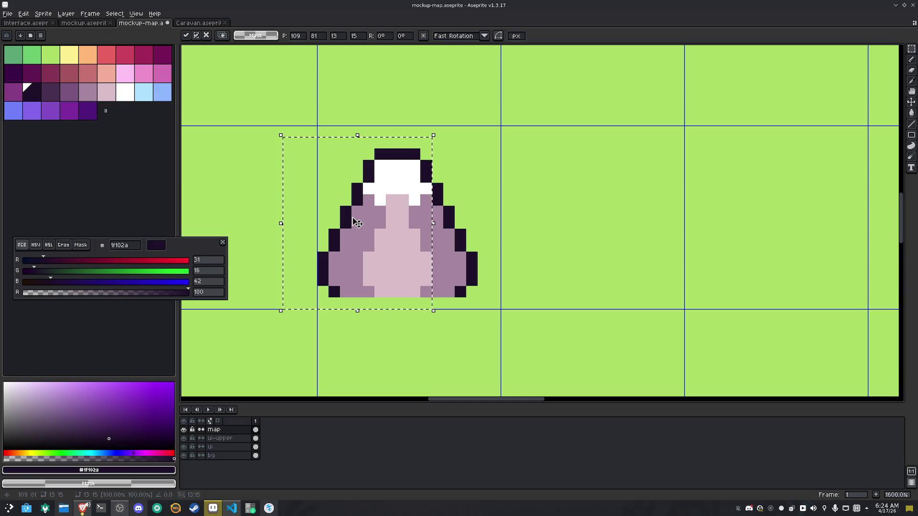
key("Return")
left_click_drag(429, 239, 438, 245)
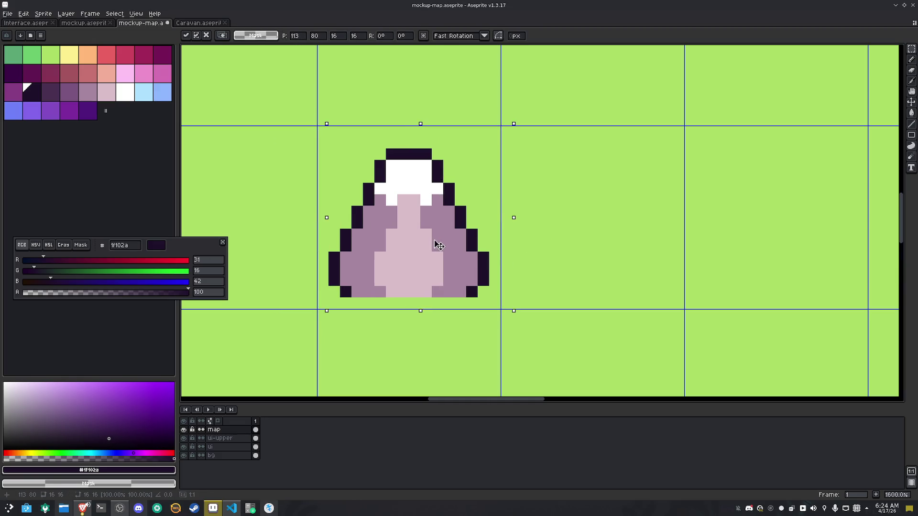
Refill the mirrored left-side shading with the light pink body colour
key("Return")
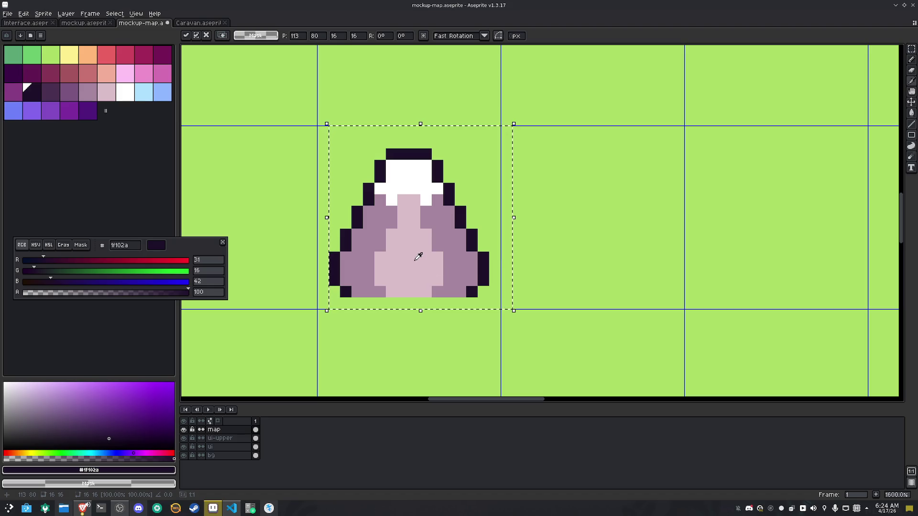
left_click(391, 261, "alt")
key("g")
left_click(363, 264)
left_click(364, 266, "alt")
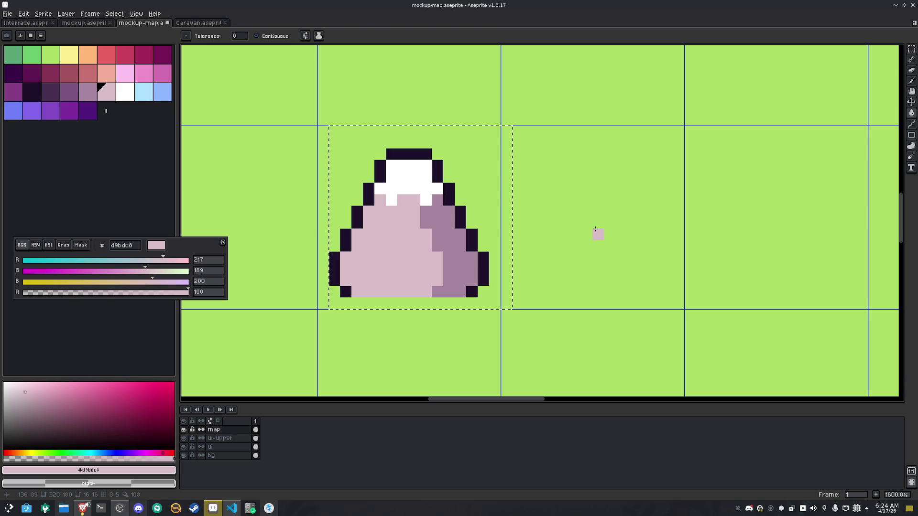
key("m")
left_click(597, 234)
scroll(598, 234, "down", 7)
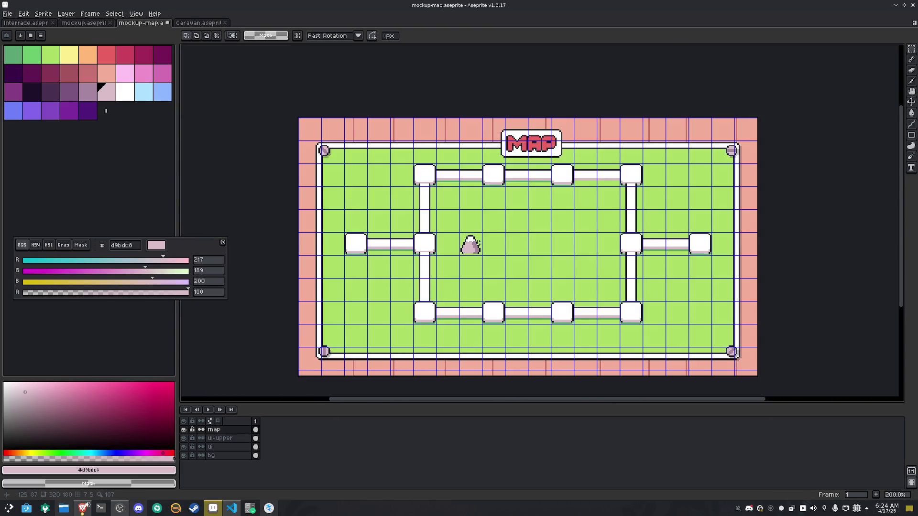
Copy the mountain's cell and paste several copies onto nearby grass cells
scroll(478, 244, "up", 2)
left_click_drag(441, 223, 486, 262)
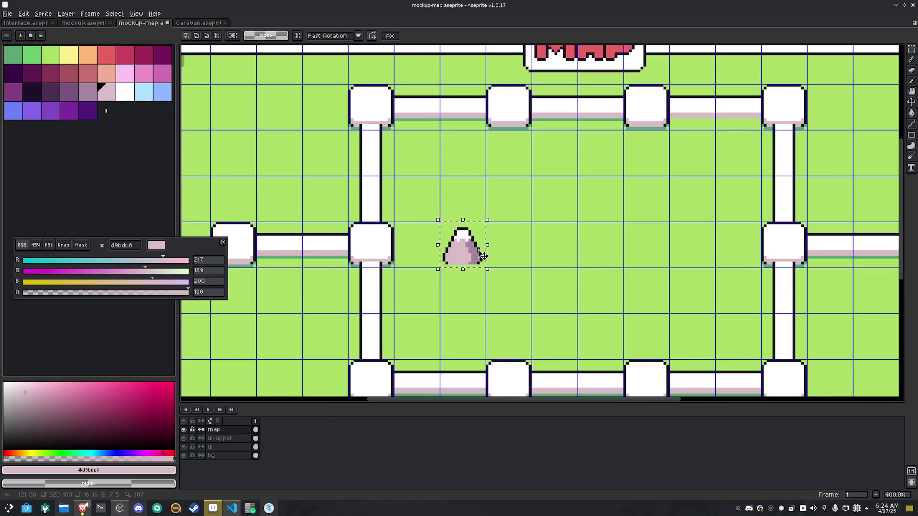
key("ctrl+c")
key("ctrl+v")
key("Up")
key("Left")
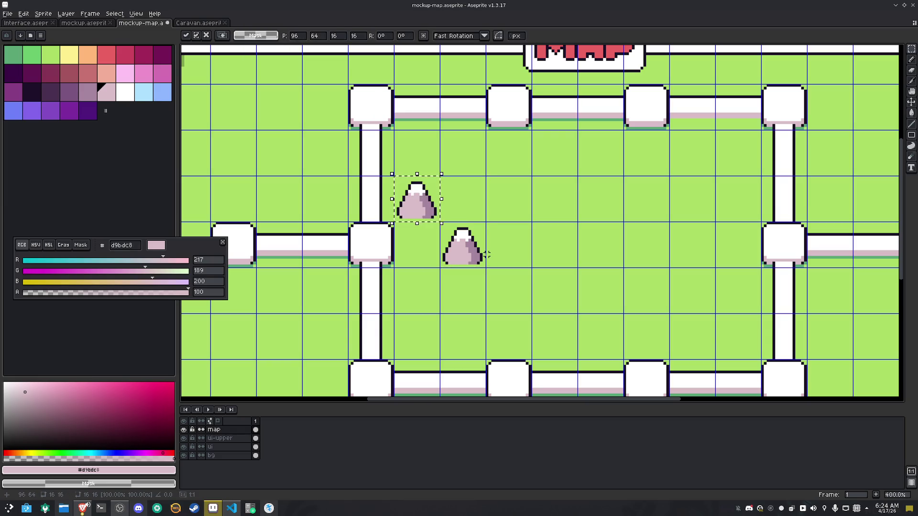
key("ctrl+v")
key("Left")
key("Left")
key("ctrl+v")
key("Down")
key("Down")
key("ctrl+v")
key("Down")
key("Right")
key("Right")
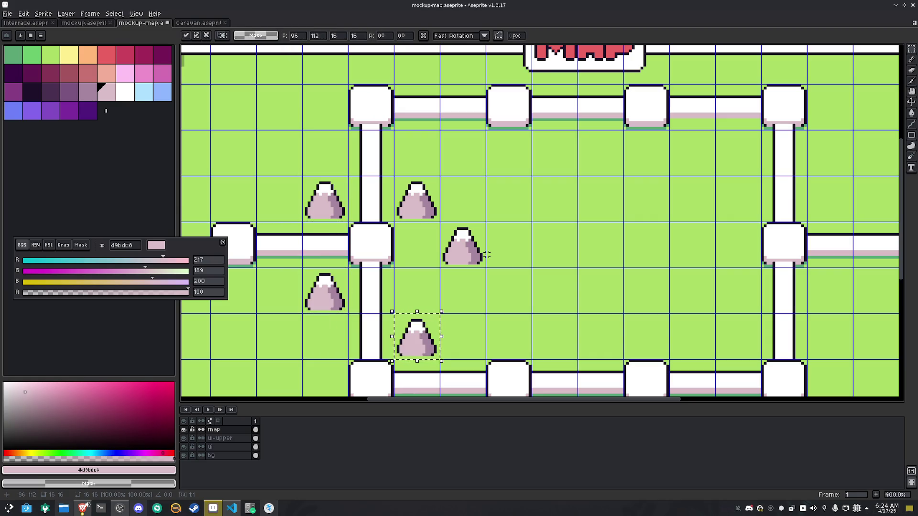
scroll(486, 254, "down", 1)
scroll(486, 255, "down", 2)
key("ctrl+v")
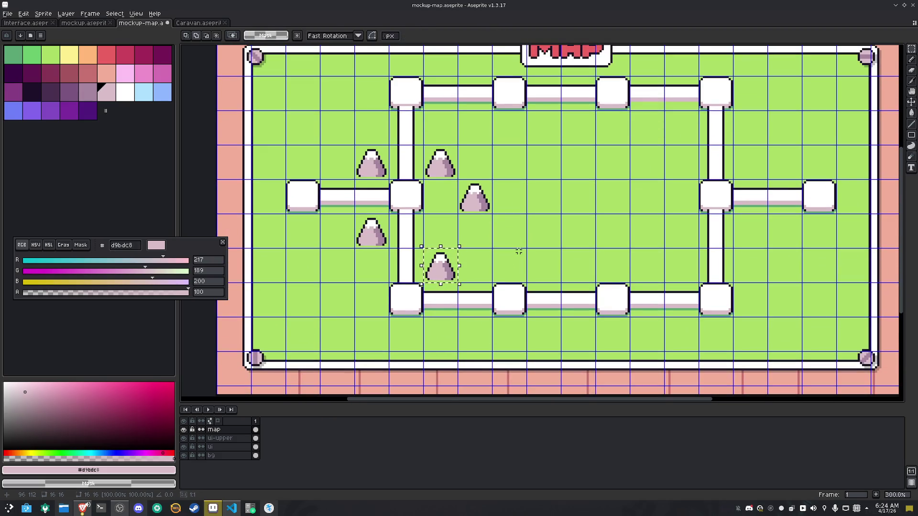
key("Down")
key("Down")
key("Right")
key("ctrl+v")
key("Up")
key("Up")
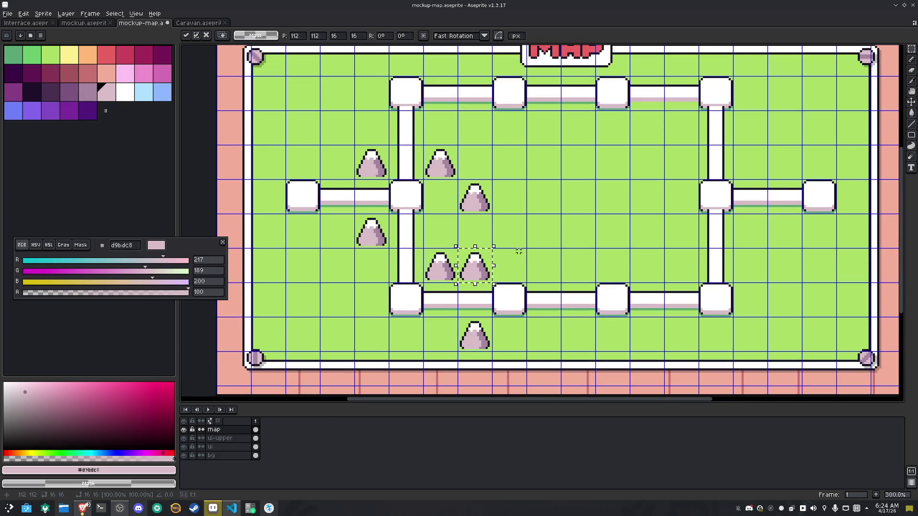
key("ctrl+v")
key("Left")
key("Up")
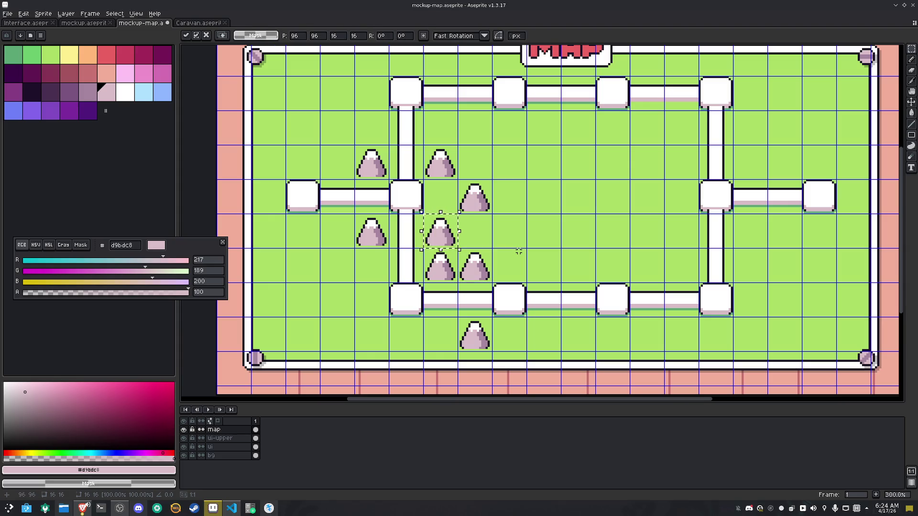
key("Return")
Place more mountain copies, including one on the bottom-right grass and one at the top
key("ctrl+v")
key("Up")
key("Up")
key("Left")
key("Left")
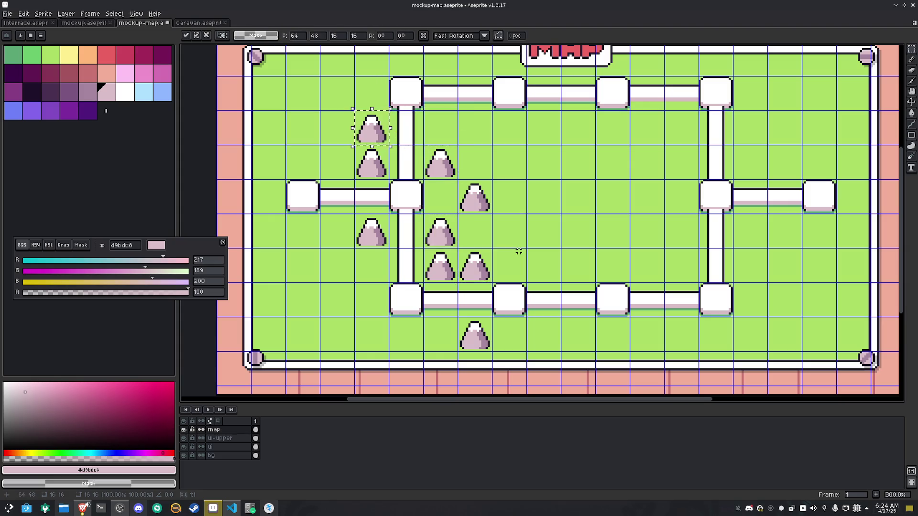
key("Up")
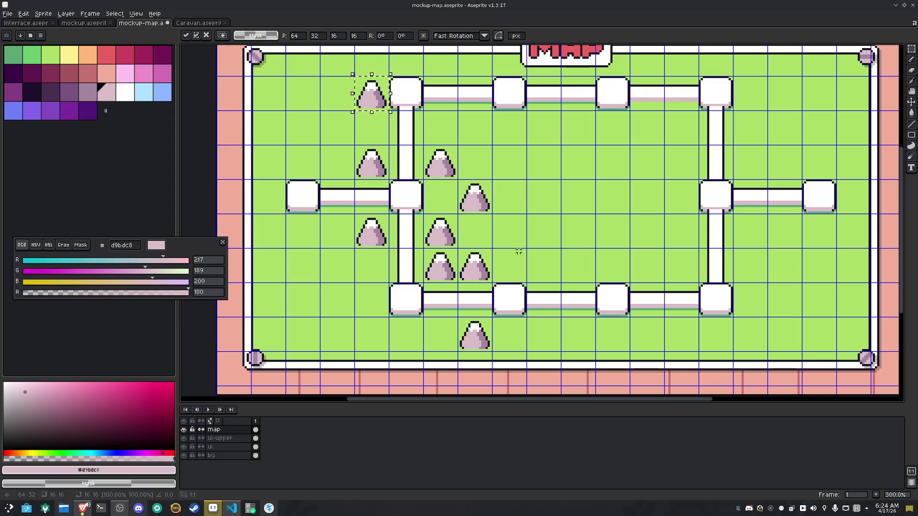
key("Up")
key("Right")
key("Right")
key("Return")
key("ctrl+v")
key("Left")
key("Right")
key("Return")
key("ctrl+v")
key("Down")
key("Down")
key("Right")
key("Right")
key("Down")
key("Right")
key("Right")
key("Right")
key("Down")
key("Down")
key("Down")
key("Right")
key("Down")
key("Down")
key("Right")
key("Return")
key("ctrl+v")
key("Up")
key("Up")
key("Up")
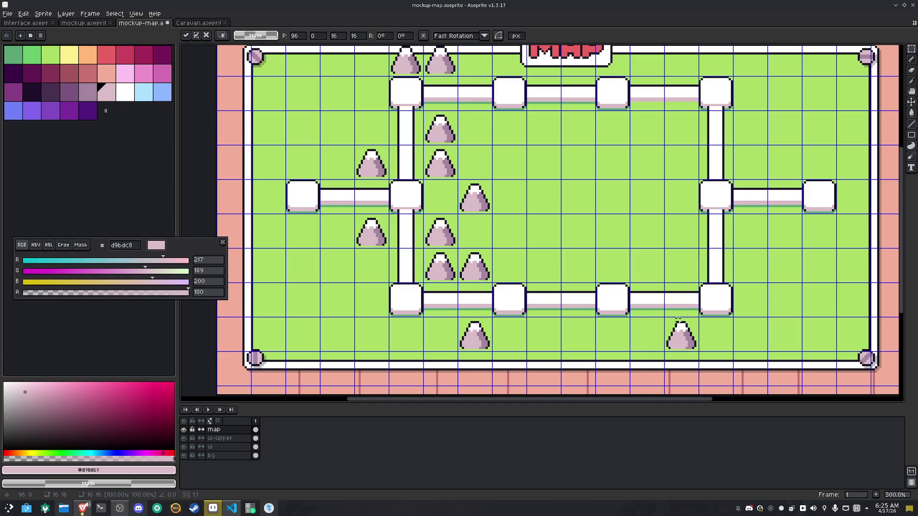
key("Return")
Undo the mountain in the top border and add further copies on the right-hand grass
left_click(682, 332)
scroll(684, 337, "down", 1)
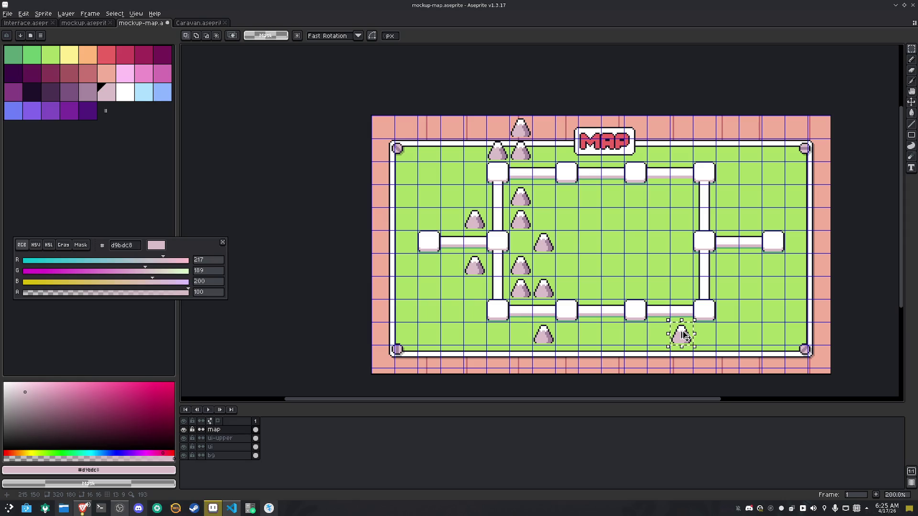
key("ctrl+z")
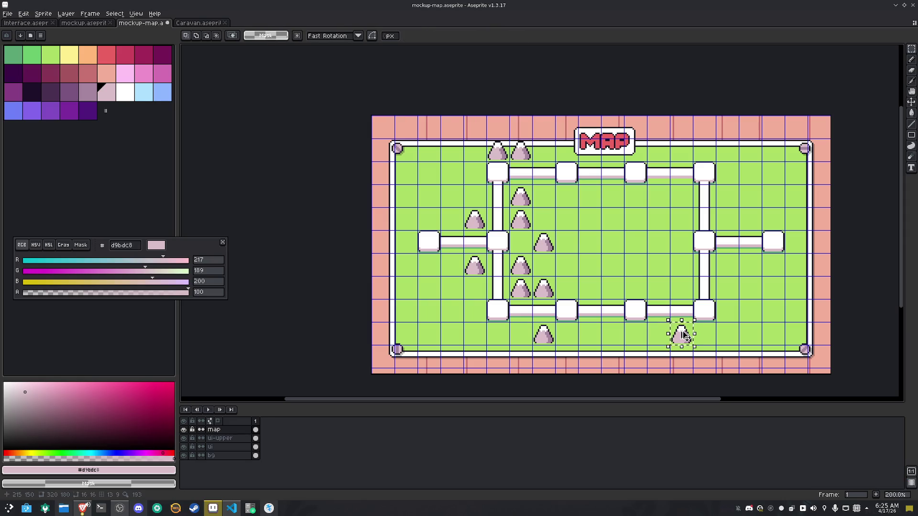
key("ctrl+v")
key("Up")
key("Up")
key("Return")
key("ctrl+v")
key("Up")
key("Right")
key("Up")
key("Right")
key("Return")
key("ctrl+v")
key("Down")
key("Down")
key("Down")
key("Right")
key("Return")
key("ctrl+v")
key("Up")
key("Up")
key("Up")
key("Right")
key("Up")
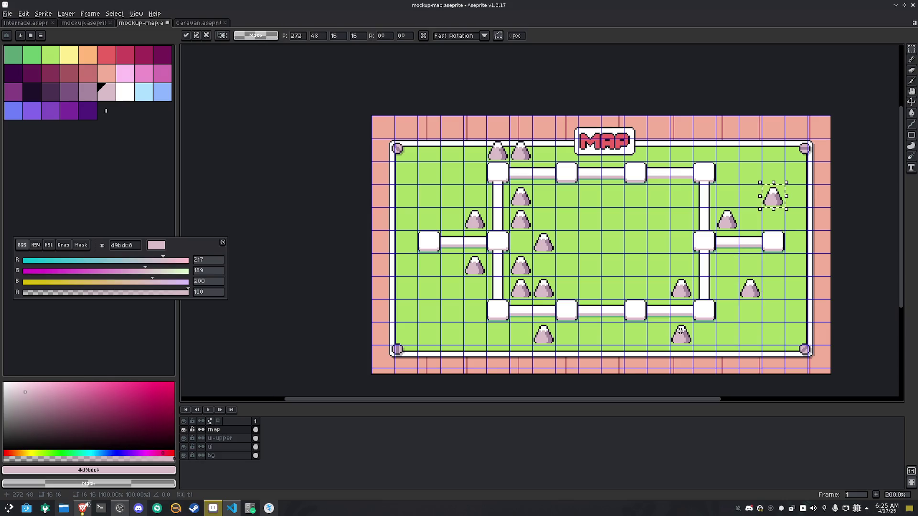
key("Return")
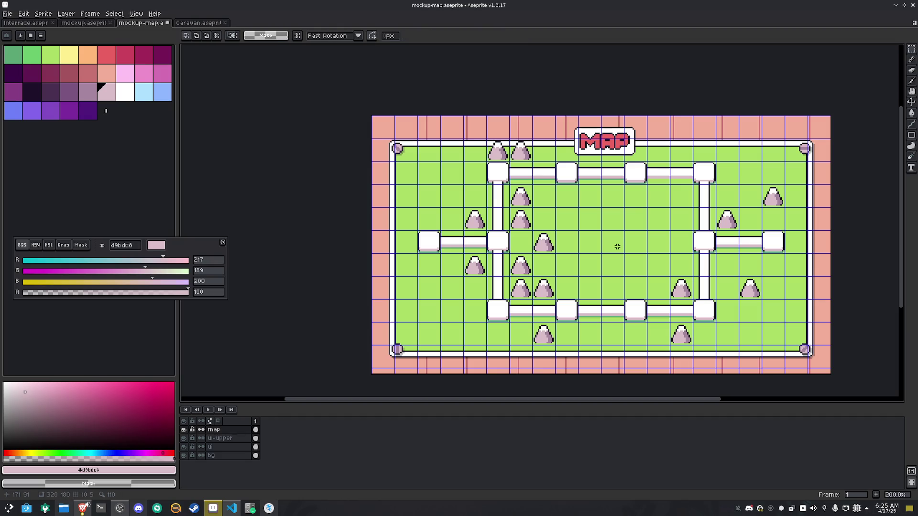
scroll(568, 245, "up", 7)
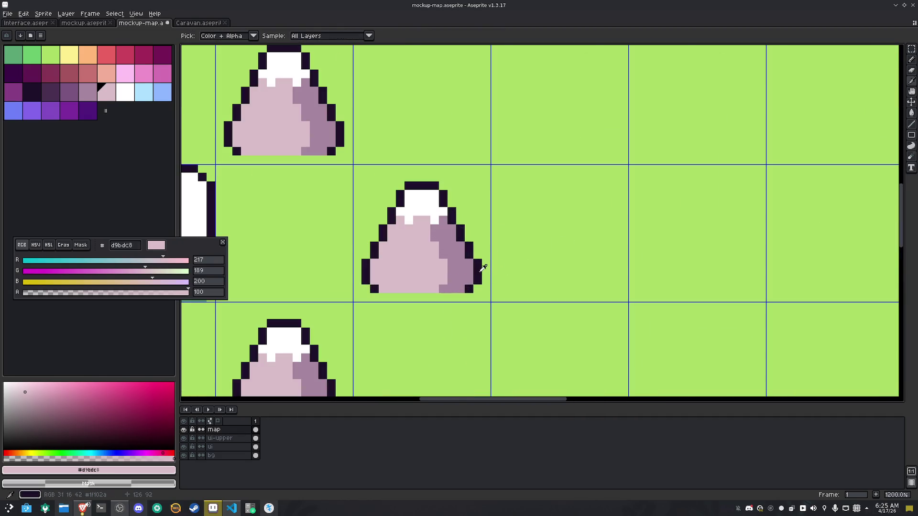
Close the bush's dark outline along its bottom row, removing stray pixels
left_click(476, 266, "alt")
key("b")
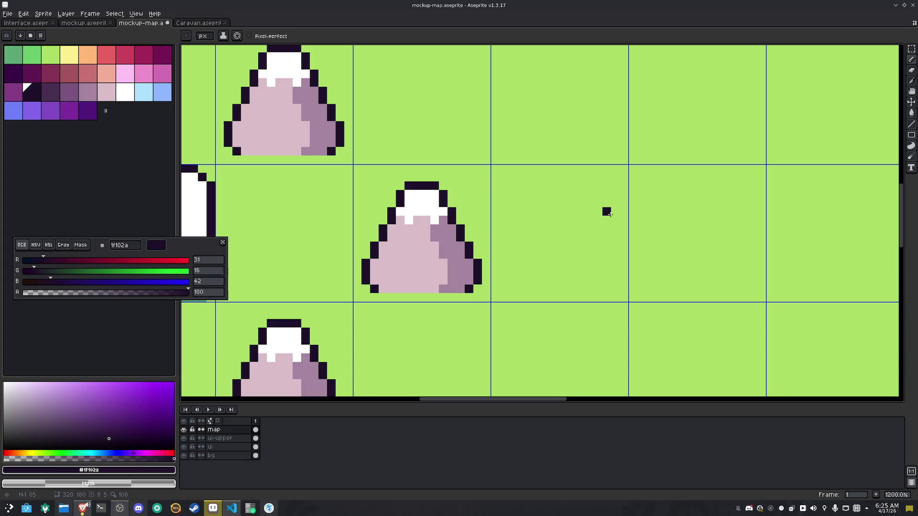
mouse_move(608, 201)
left_mouse_down()
mouse_move(588, 178)
mouse_move(564, 205)
mouse_move(572, 211)
left_mouse_up()
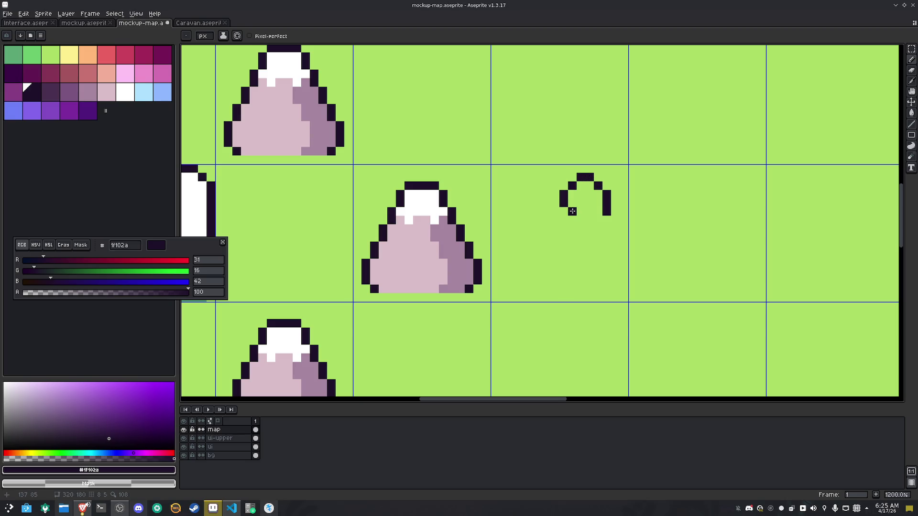
left_click(589, 211)
key("ctrl+z")
key("ctrl+z")
left_click_drag(564, 204, 564, 212)
left_click(580, 212)
left_click(572, 212)
left_click(598, 211)
right_click(564, 216)
right_click(581, 211)
left_click(598, 272)
Paint a two-pixel #c97373 pink trunk under the bush
left_click(96, 75)
left_click(598, 211)
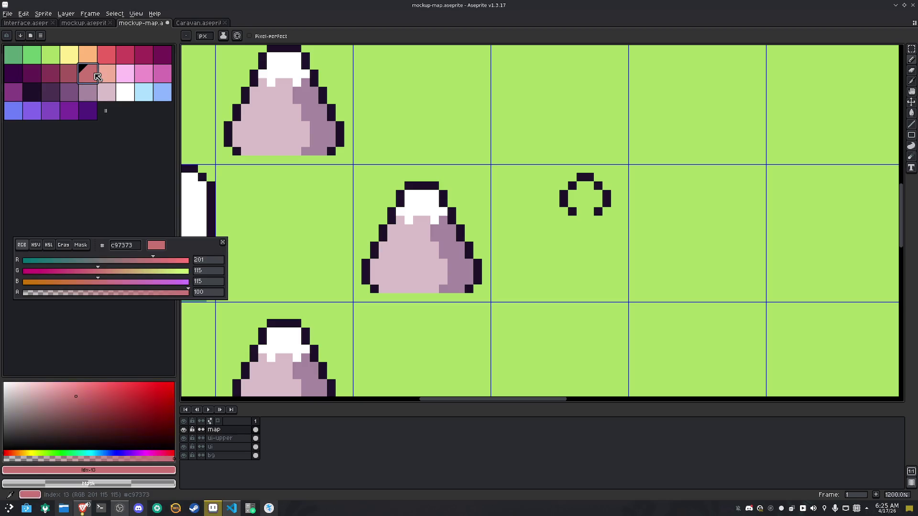
left_click(580, 212)
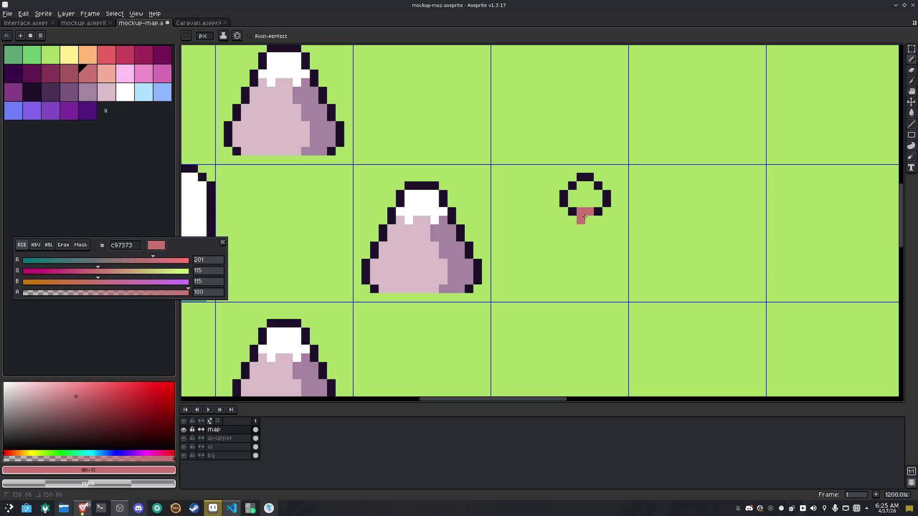
left_click(598, 215, "alt")
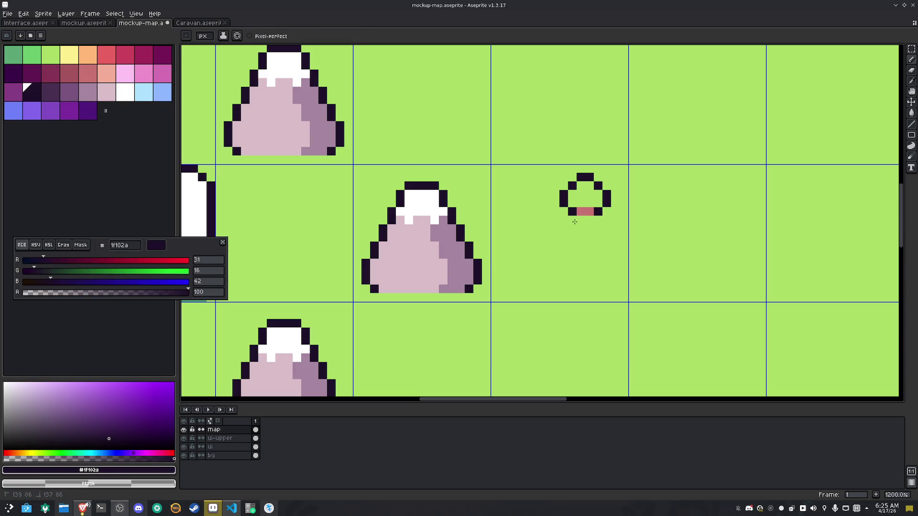
Bucket-fill the inside of the bush with #6bc96c green
left_click(669, 243, "alt")
key("g")
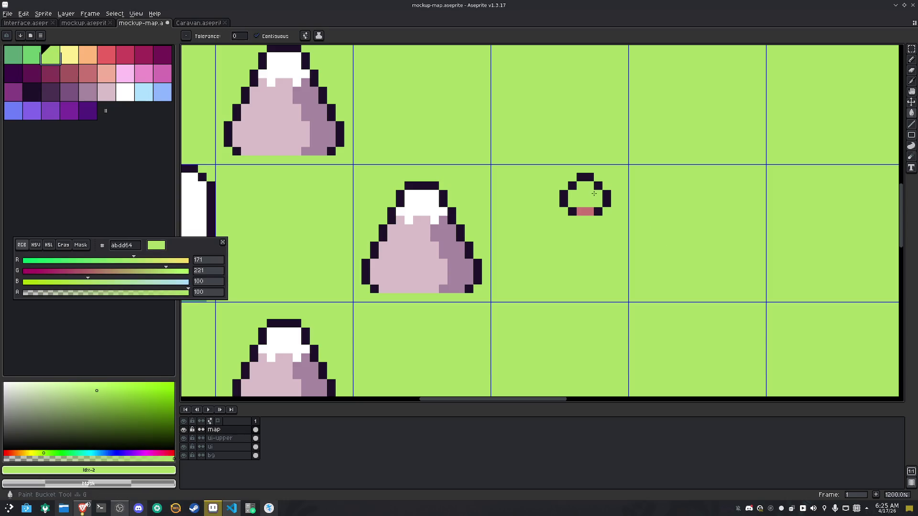
scroll(575, 180, "up", 4)
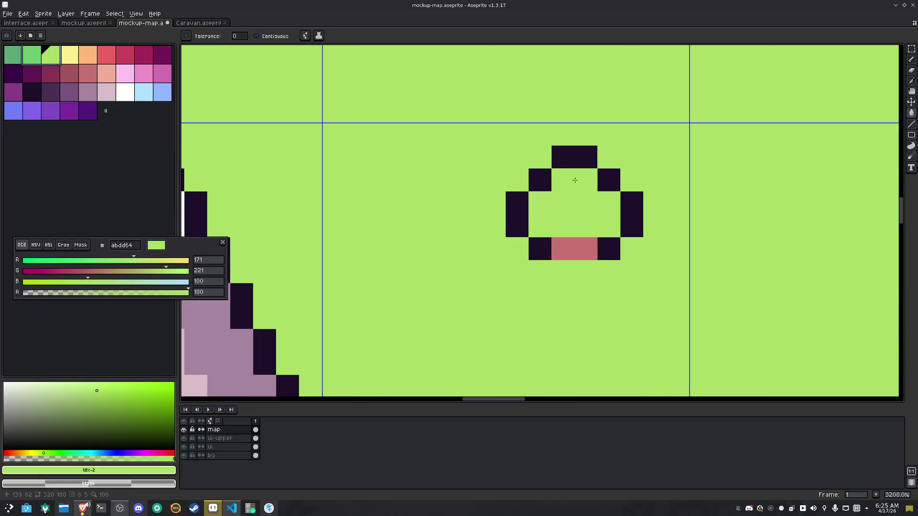
left_click(32, 55)
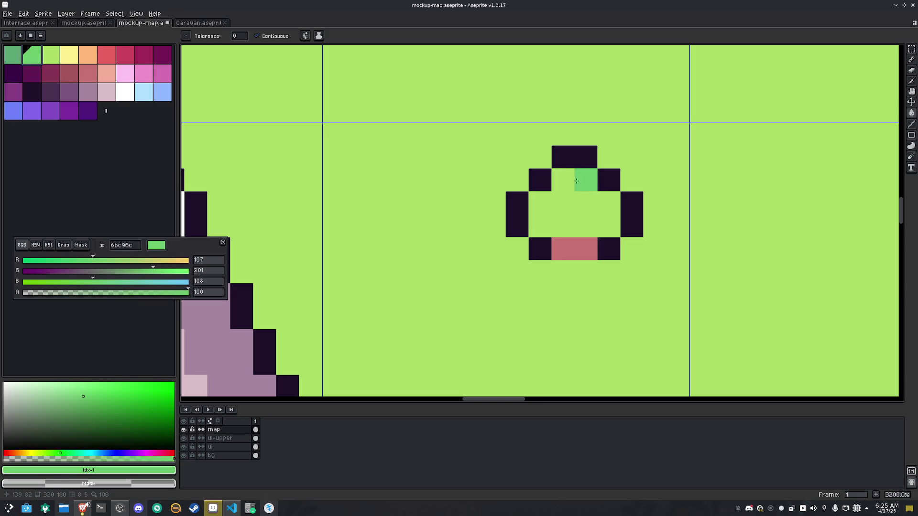
left_click(578, 184)
Shade the bush's top-right with darker #5ba675 green
left_click(13, 56)
key("b")
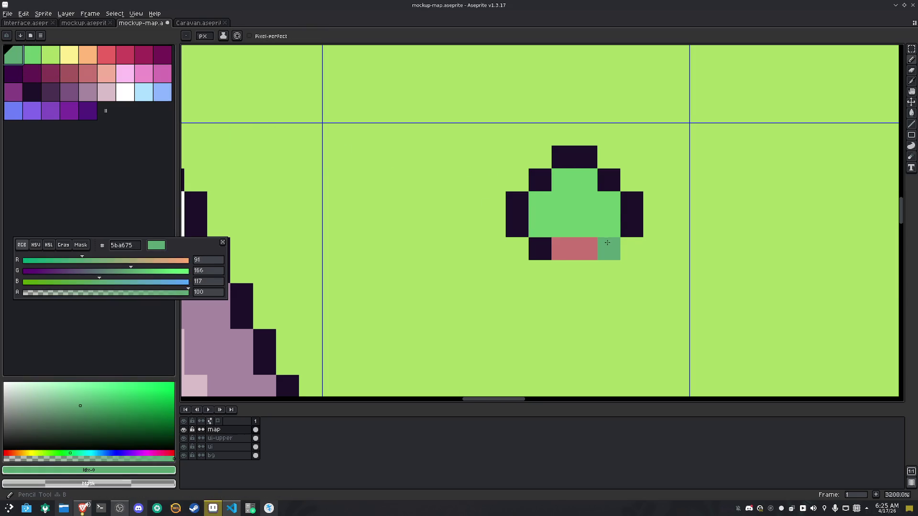
left_click(606, 223)
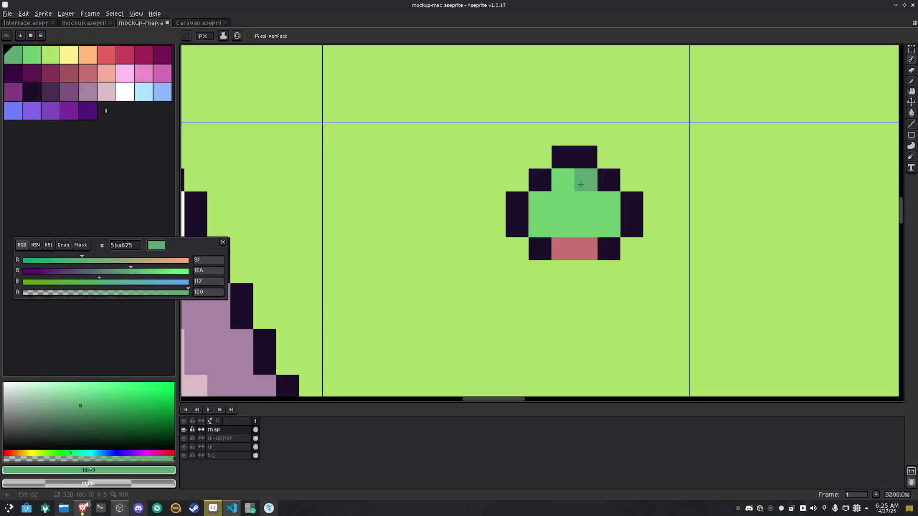
left_click_drag(585, 180, 599, 196)
left_click(608, 226, "alt")
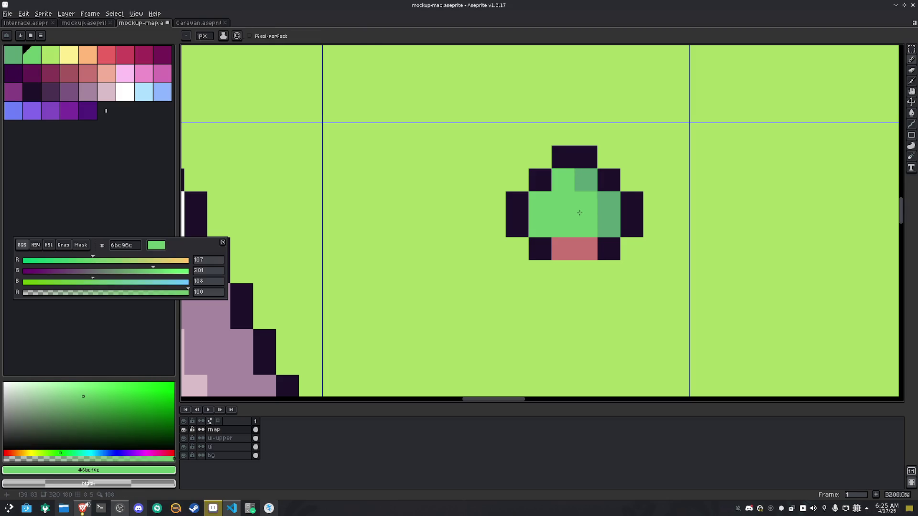
scroll(597, 209, "down", 10)
key("m")
scroll(593, 218, "up", 3)
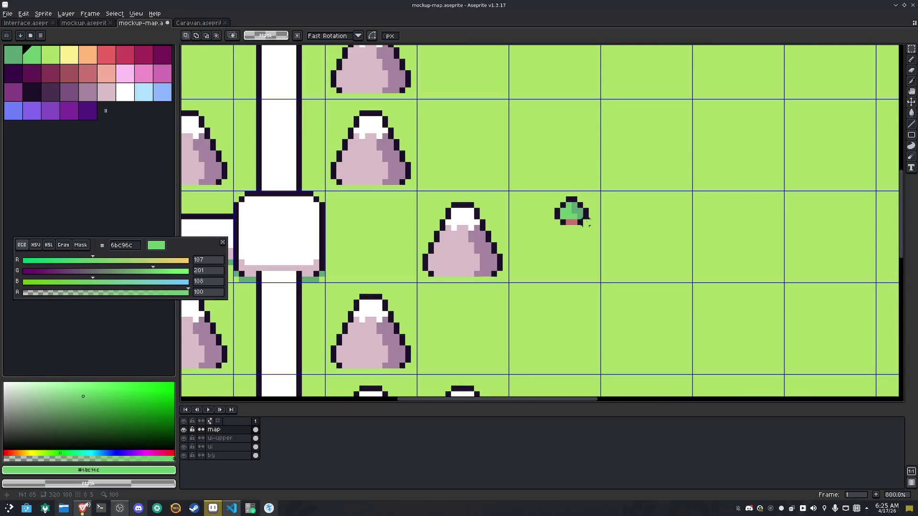
Nudge the bush one pixel right and place a copy of it down-left
left_click_drag(573, 234, 549, 185)
key("Return")
left_click_drag(578, 213, 538, 232, "ctrl")
left_click_drag(566, 259, 569, 259)
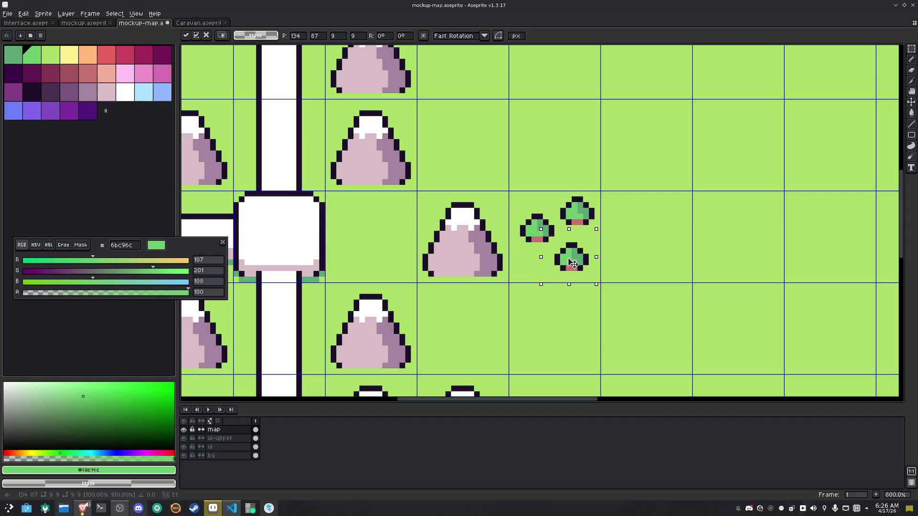
left_click(626, 234)
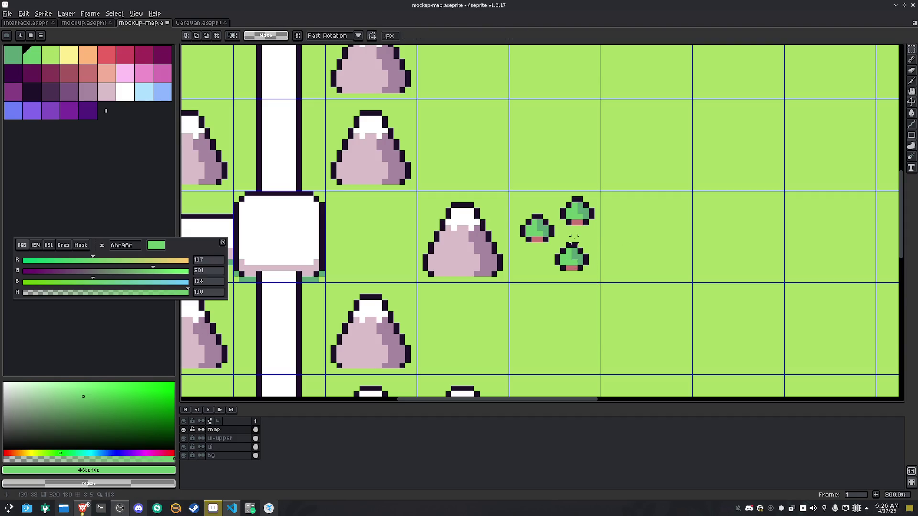
Select the upper-right bush and nudge it one pixel down
scroll(574, 236, "up", 3)
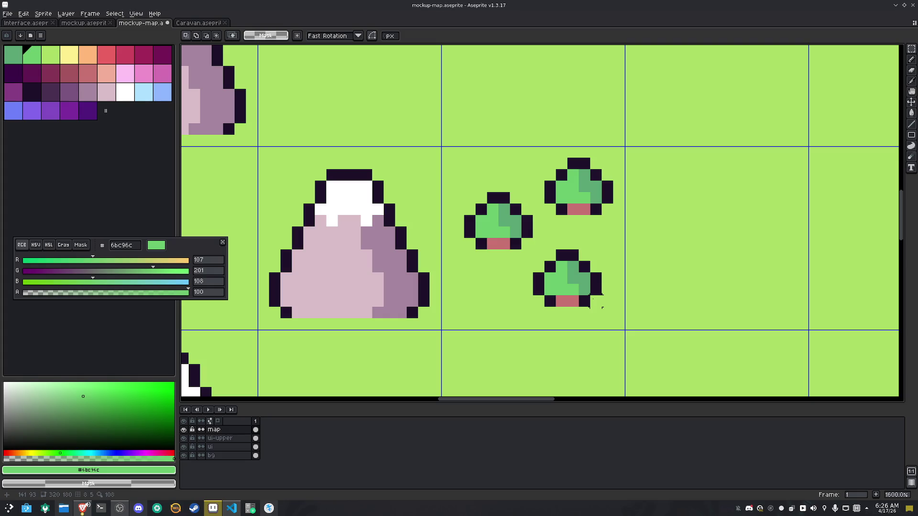
left_click_drag(596, 302, 550, 257)
mouse_move(676, 324)
left_mouse_down()
mouse_move(482, 184)
mouse_move(452, 145)
left_mouse_up()
left_click(721, 198)
left_click_drag(664, 209, 549, 164)
key("Down")
left_click(733, 208)
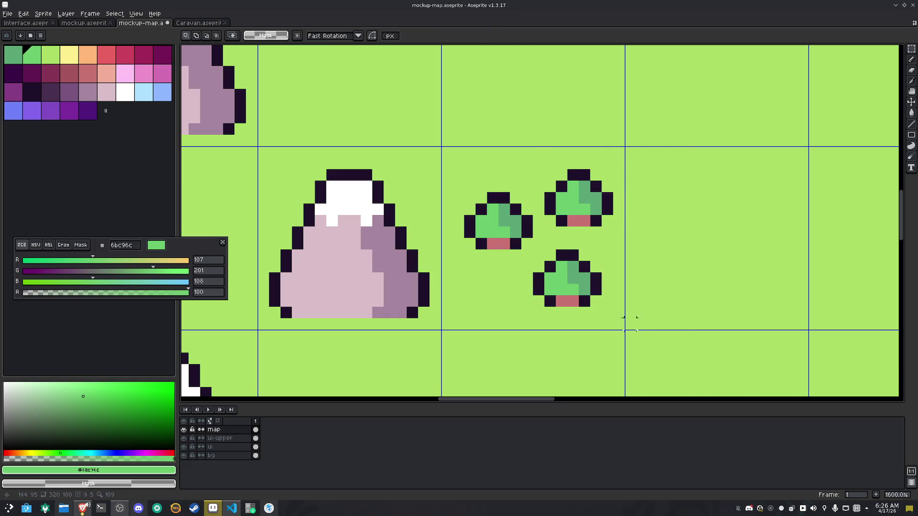
Shift the upper-right bush one pixel left and fine-tune the lower bush's position
left_click_drag(617, 230, 540, 165)
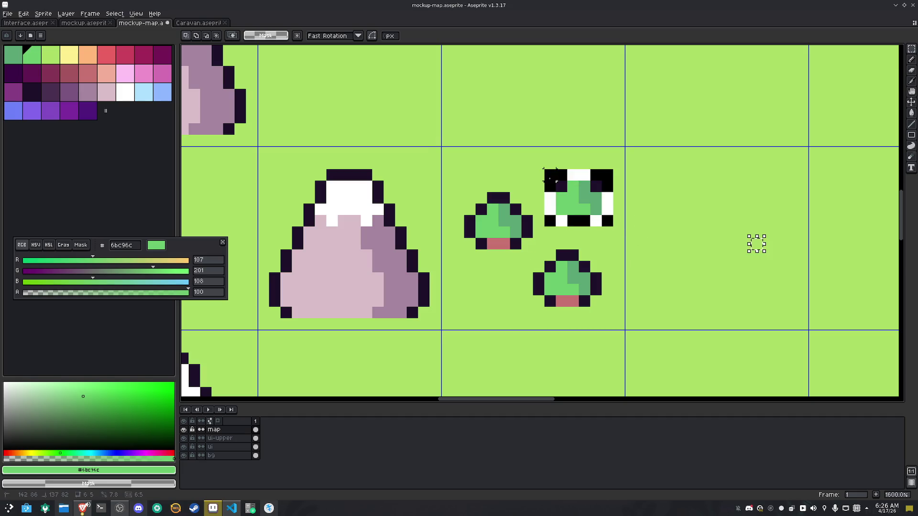
key("Left")
left_click(584, 301)
left_click_drag(601, 309, 531, 248)
key("Left")
key("Left")
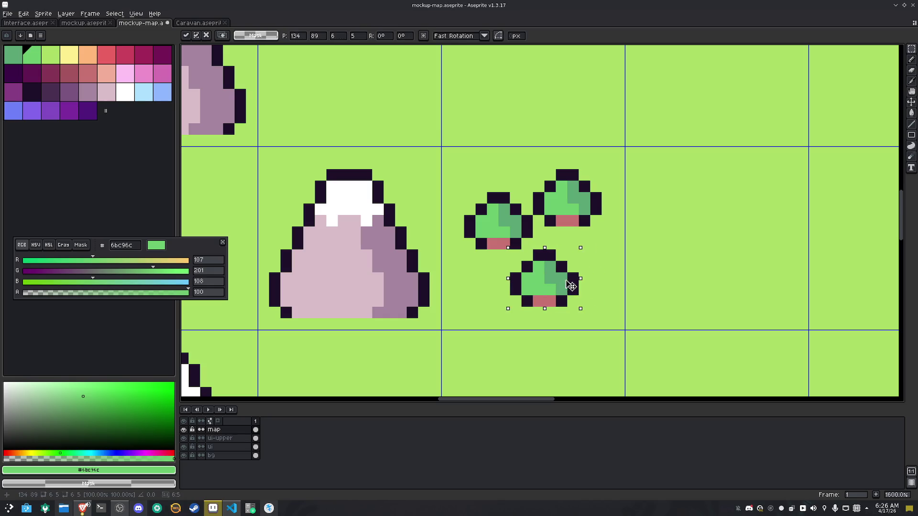
key("Right")
Paste a horizontally mirrored copy of the three-bush cell into the neighbouring cell
left_click(558, 239)
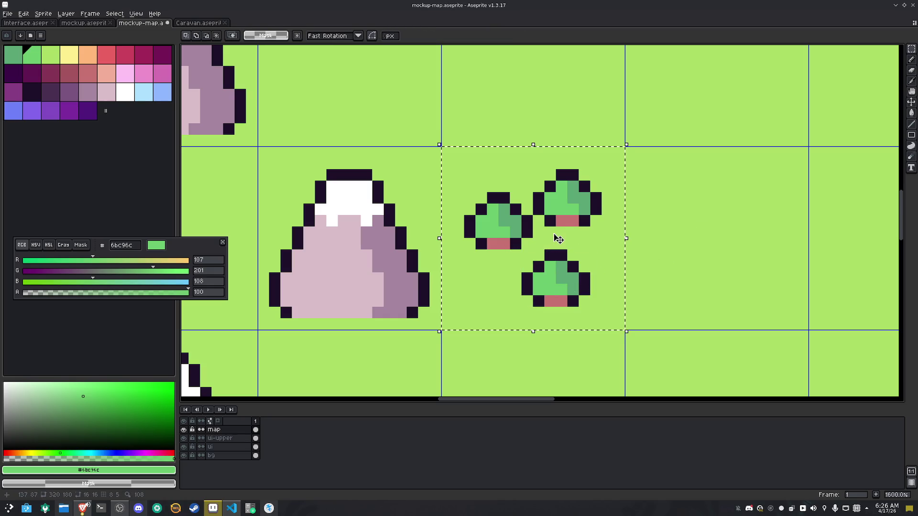
scroll(559, 238, "down", 4)
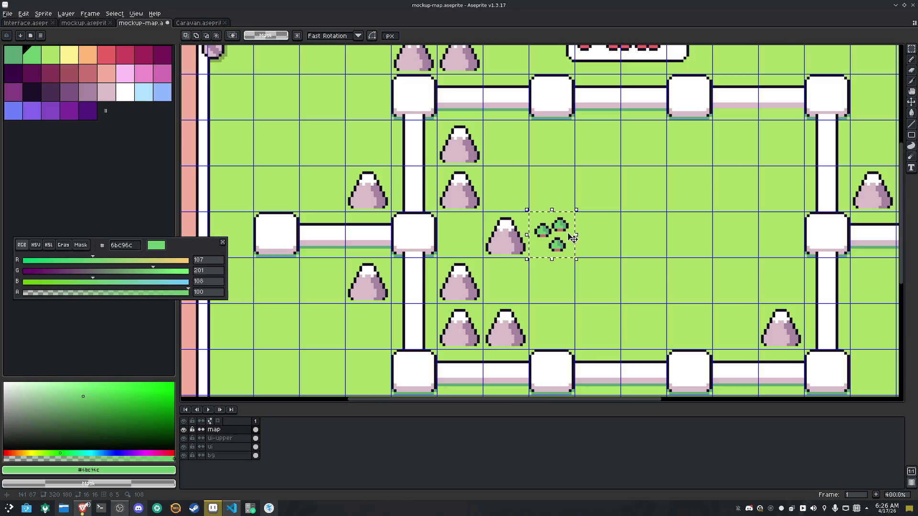
key("ctrl+v")
key("Left")
key("Up")
key("shift+h")
key("Down")
key("Left")
key("ctrl+d")
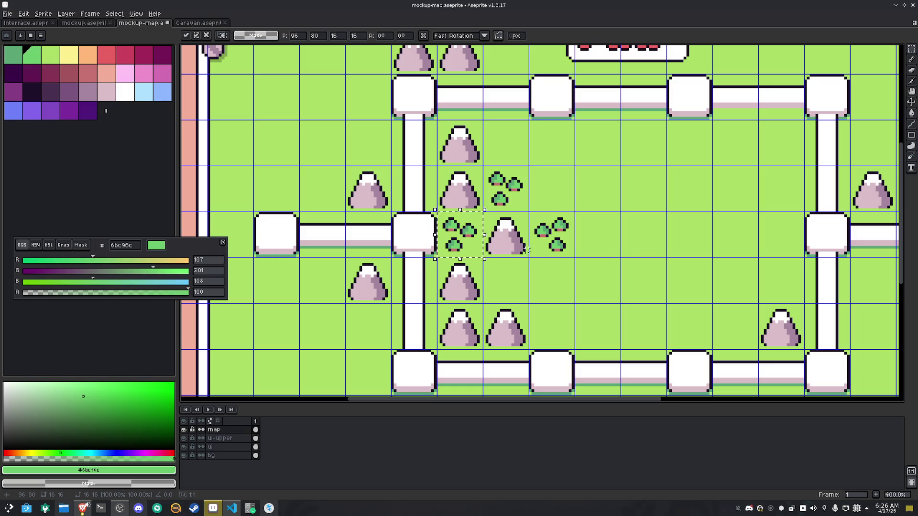
Delete the copy's lower-left bush and move its right bush a few pixels down
scroll(472, 241, "up", 3)
left_click_drag(458, 261, 413, 232)
key("Delete")
scroll(466, 210, "up", 5)
left_click_drag(505, 290, 506, 290)
left_click_drag(460, 260, 459, 335)
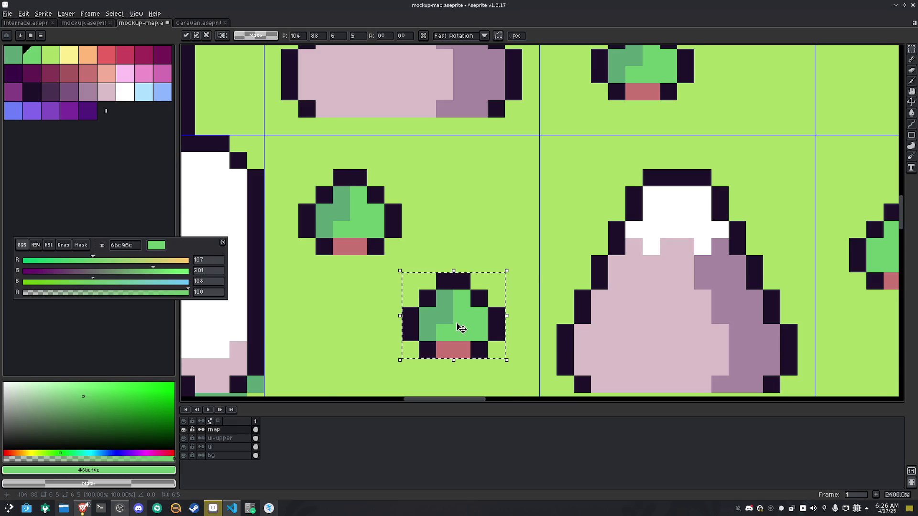
scroll(460, 323, "down", 4)
scroll(504, 304, "down", 2)
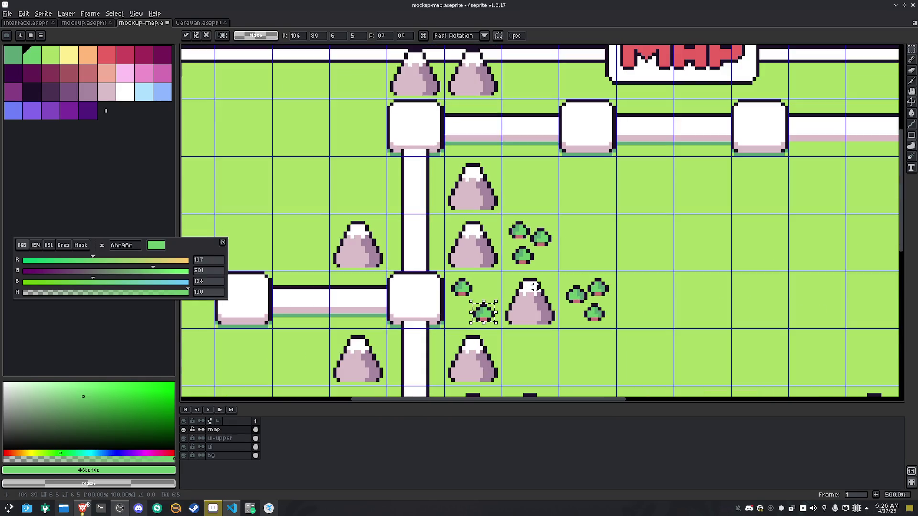
left_click(581, 308)
scroll(582, 308, "down", 2)
scroll(531, 267, "up", 1)
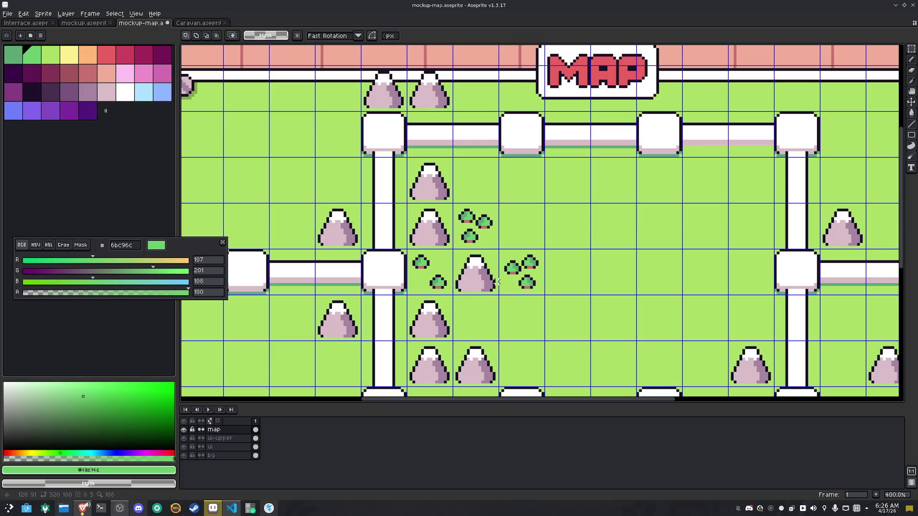
Place another copy of the bush cluster cell down-left
left_click(437, 280)
scroll(437, 279, "down", 2)
scroll(539, 203, "up", 1)
left_click_drag(539, 202, 470, 270)
Flip the copied bush tile and place more bush-tile copies up-left and nearby
key("shift+h")
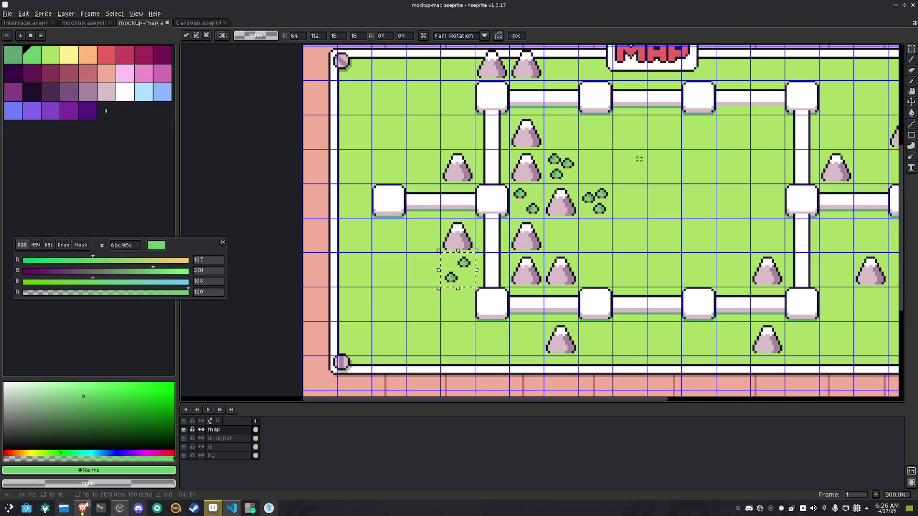
left_click(595, 201)
mouse_move(595, 201)
left_mouse_down()
mouse_move(525, 167)
mouse_move(354, 165)
mouse_move(355, 201)
mouse_move(389, 236)
left_mouse_up()
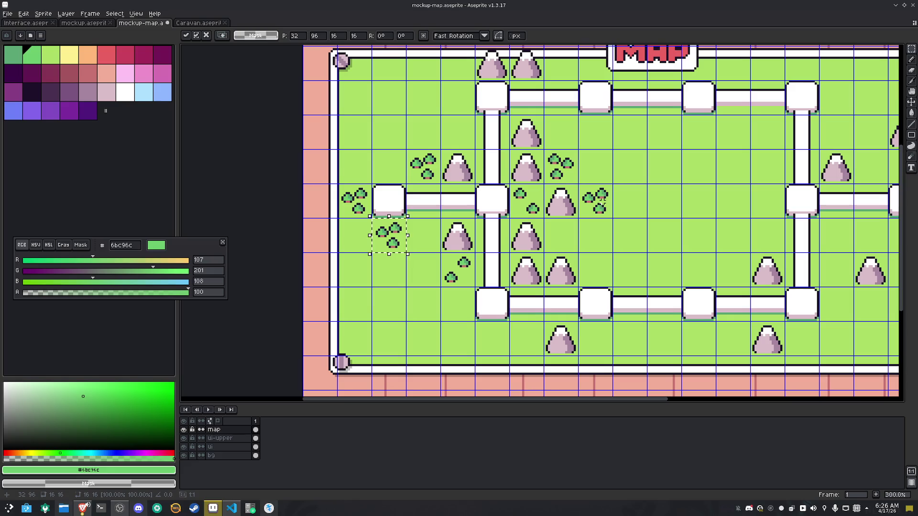
left_click(576, 172)
mouse_move(576, 172)
left_mouse_down()
mouse_move(576, 205)
mouse_move(473, 205)
mouse_move(439, 240)
left_mouse_up()
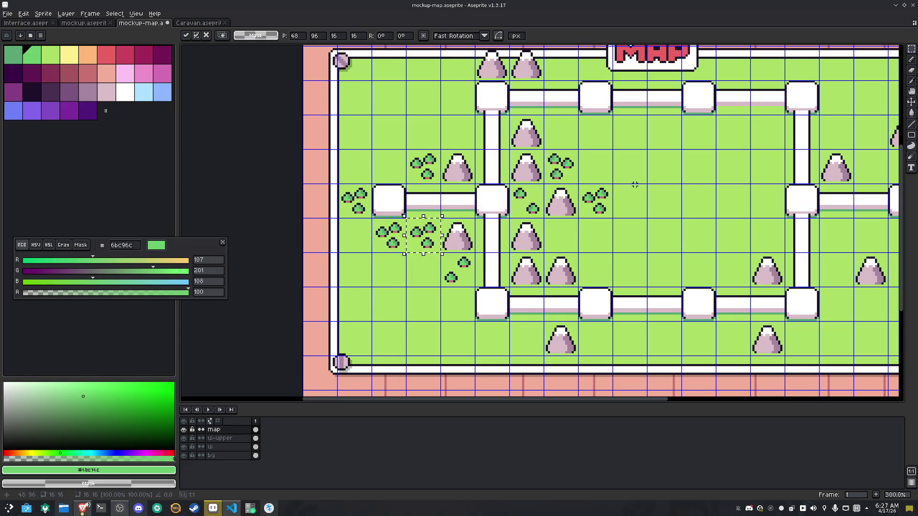
left_click(545, 198)
Duplicate the two-bush tile into another empty grass cell
left_click(542, 201)
key("ctrl+c")
key("ctrl+v")
key("Up")
key("Left")
key("Left")
key("Left")
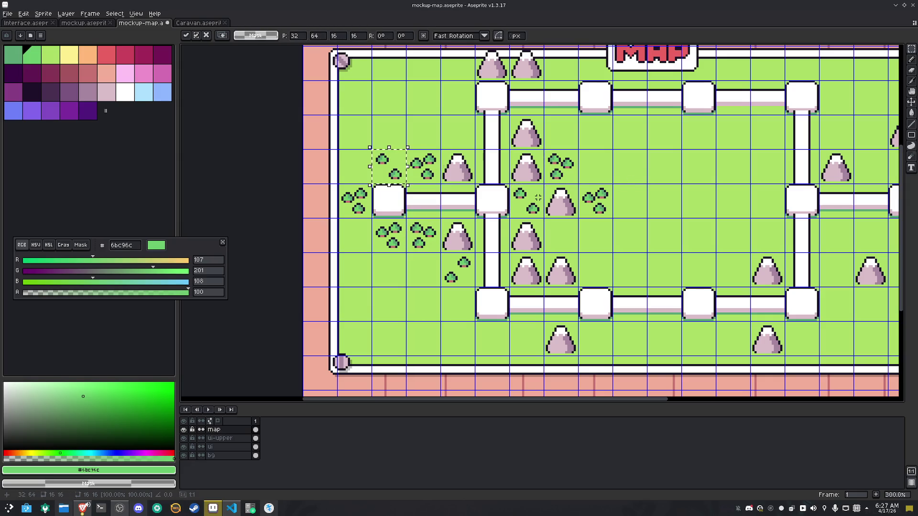
key("Right")
key("Up")
key("Down")
key("Down")
key("Down")
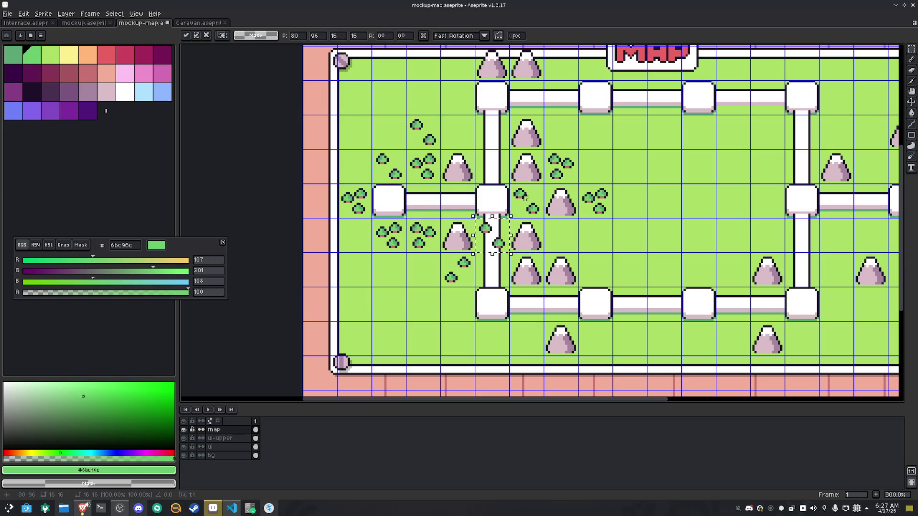
key("Left")
key("Down")
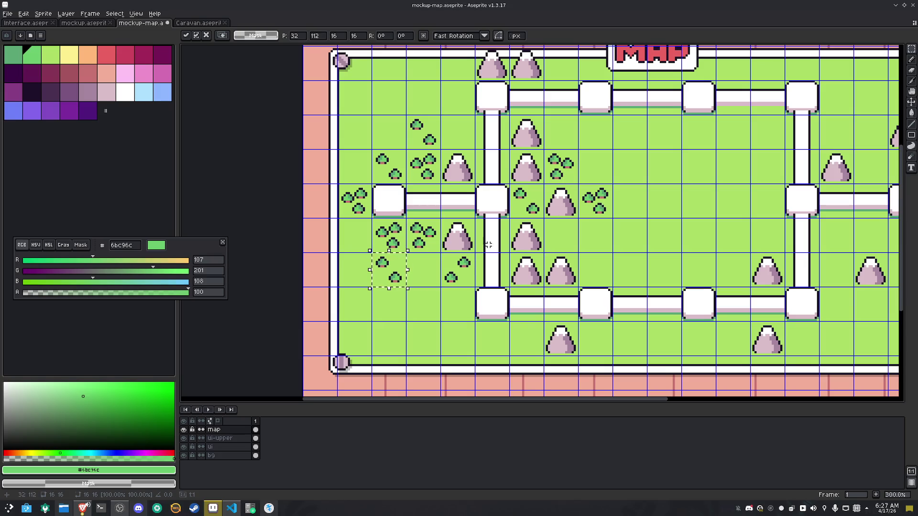
key("Return")
Copy another bush tile and set it into the lower-left corner of the map
left_click(460, 270)
key("ctrl+c")
key("ctrl+v")
key("Down")
key("Left")
key("Left")
key("Down")
key("Right")
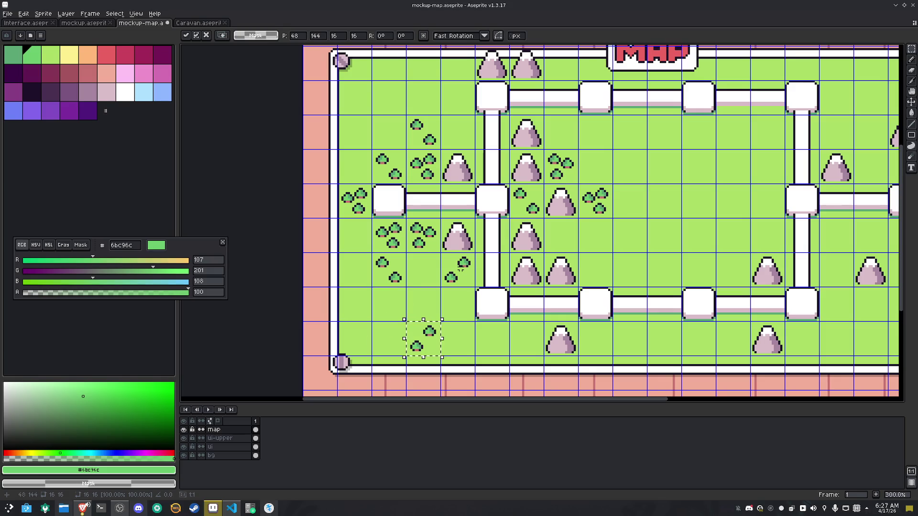
key("Up")
key("Up")
key("Up")
key("Up")
key("Left")
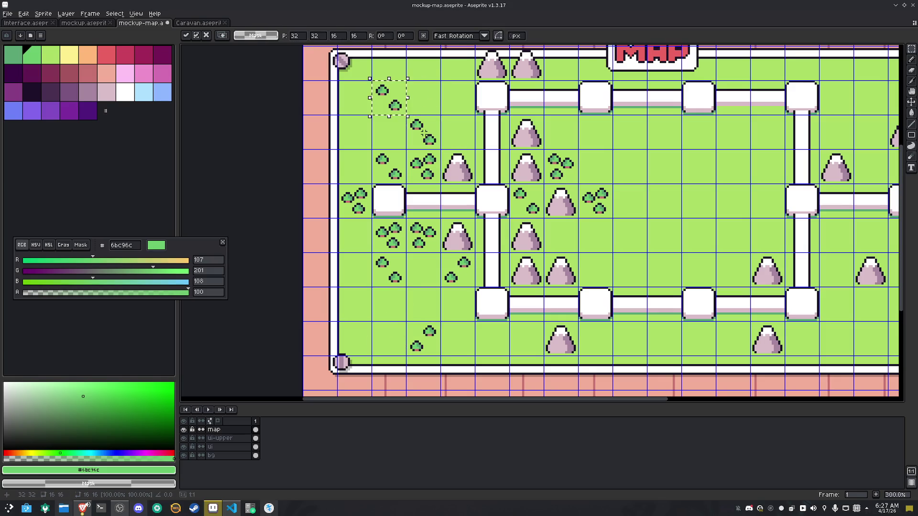
key("Right")
key("Right")
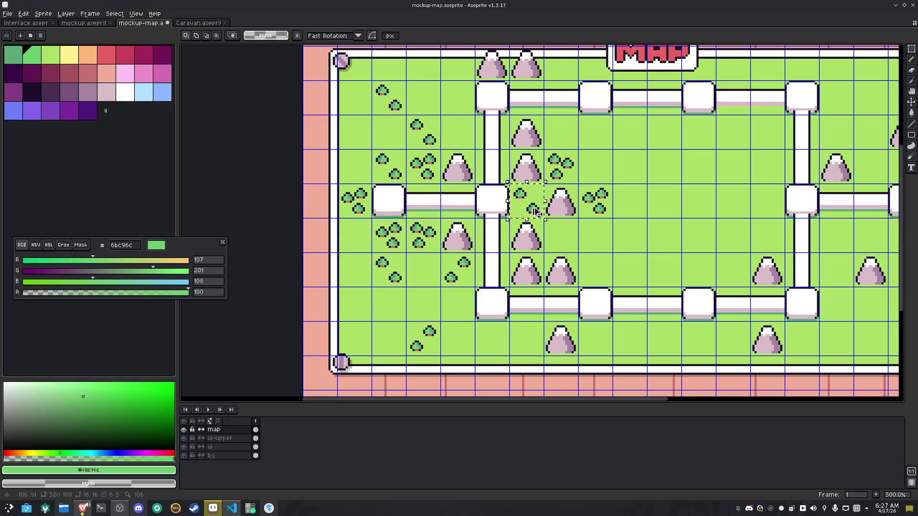
mouse_move(579, 221)
left_mouse_down()
mouse_move(595, 203)
mouse_move(562, 265)
mouse_move(527, 302)
mouse_move(388, 303)
mouse_move(354, 336)
left_mouse_up()
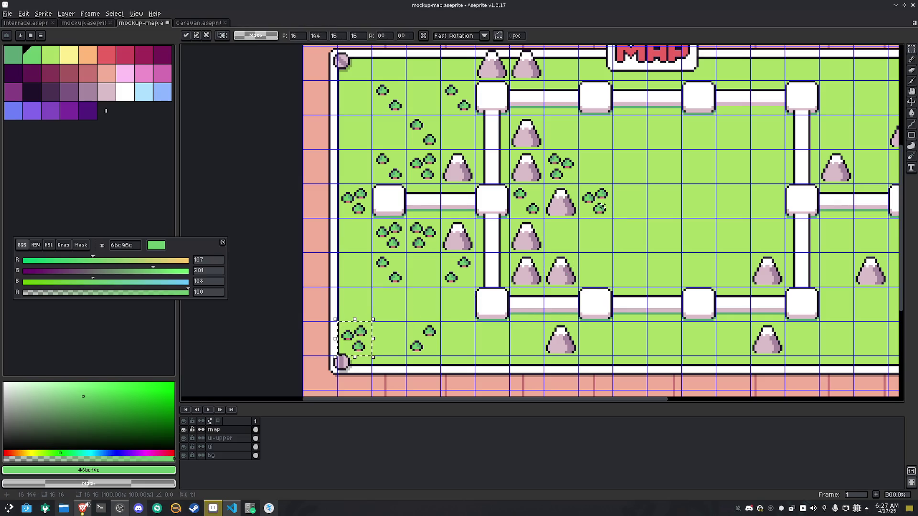
key("Return")
left_click_drag(688, 203, 544, 217)
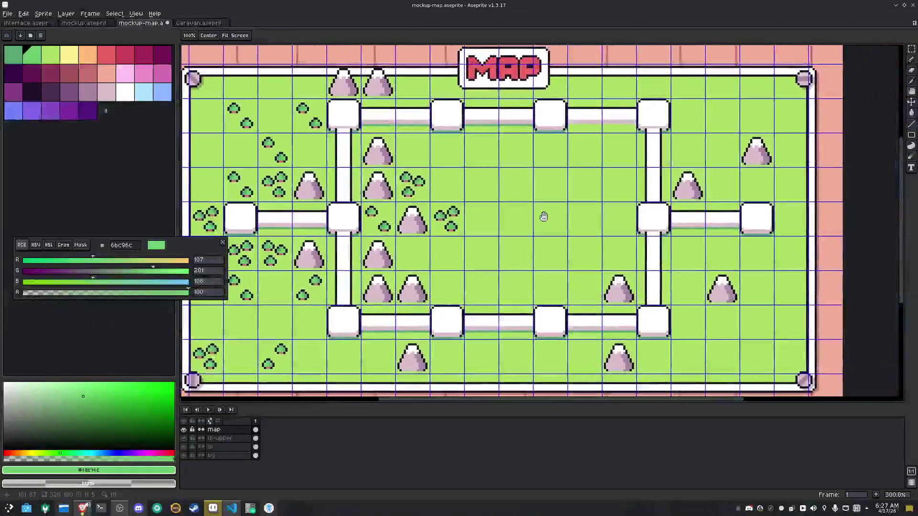
key("space")
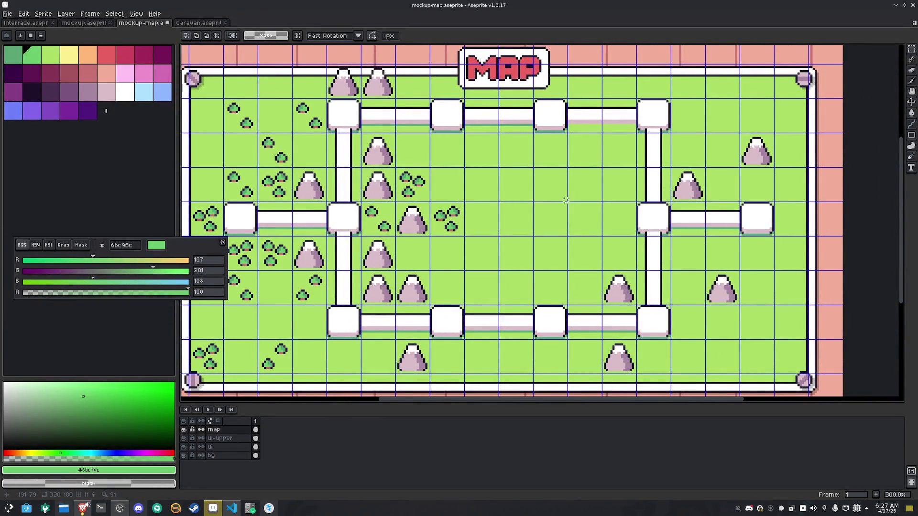
Draw a light-blue pool outline and fill it with light blue
left_click(144, 91)
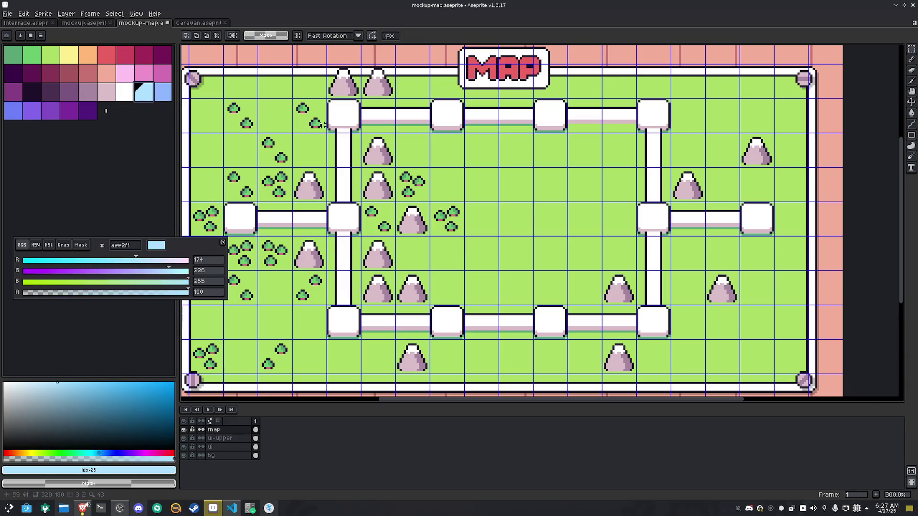
scroll(564, 177, "up", 3)
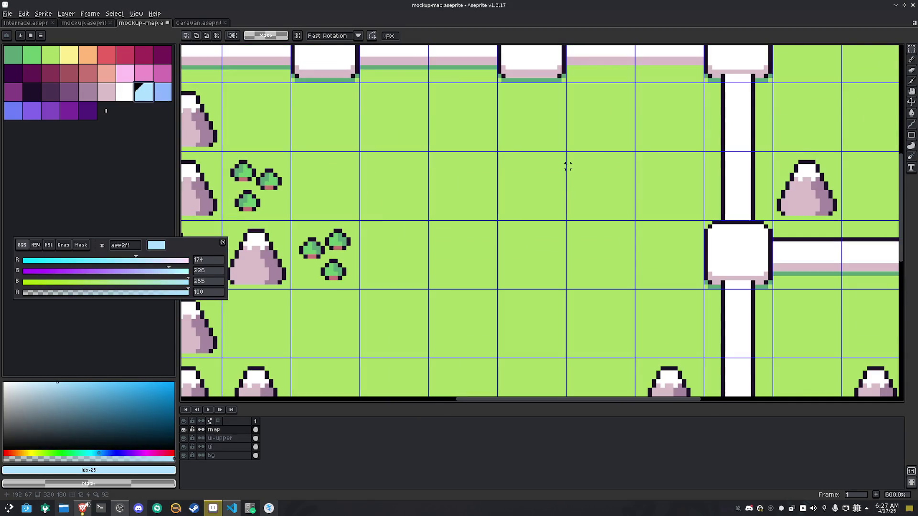
key("b")
mouse_move(563, 97)
left_mouse_down()
mouse_move(508, 96)
mouse_move(512, 206)
mouse_move(620, 206)
mouse_move(618, 114)
mouse_move(563, 97)
left_mouse_up()
key("g")
left_click(575, 142)
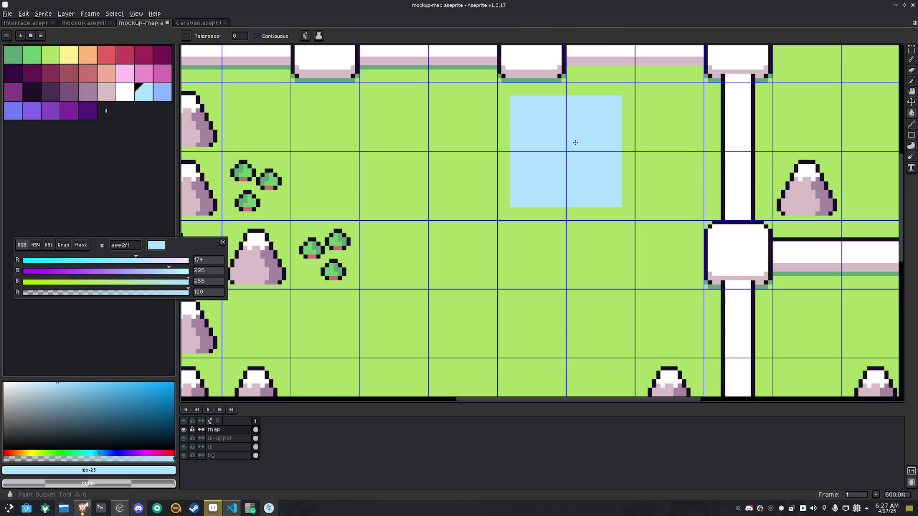
Enlarge the pool outline right and downward, then refill it light blue
scroll(586, 117, "up", 4)
key("b")
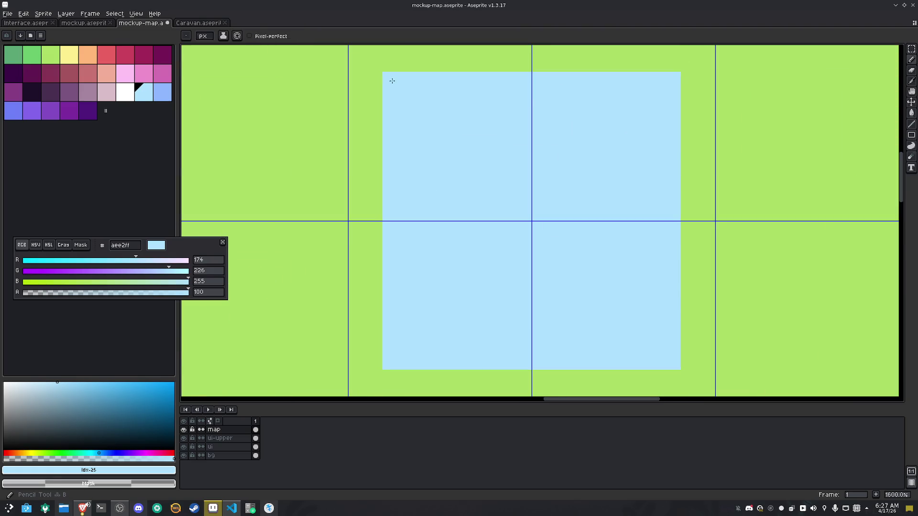
scroll(396, 77, "down", 4)
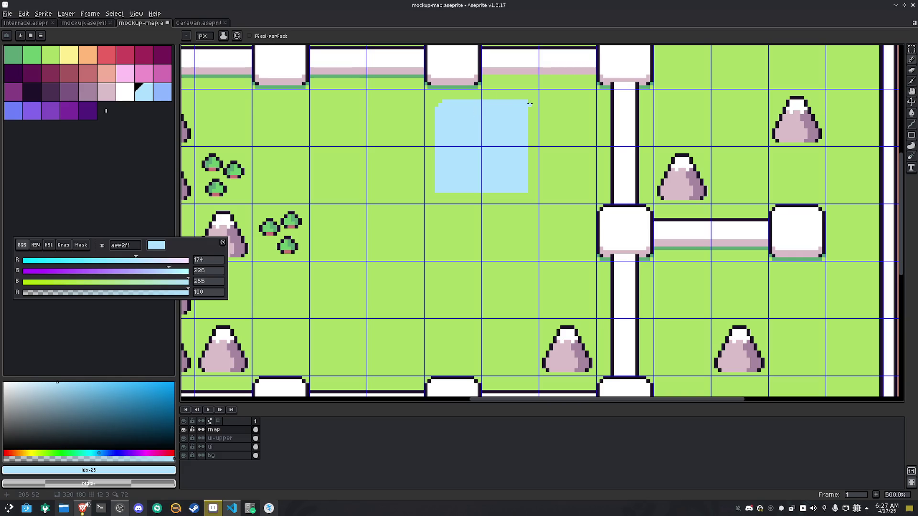
mouse_move(529, 102)
left_mouse_down()
mouse_move(587, 104)
mouse_move(585, 210)
left_mouse_up()
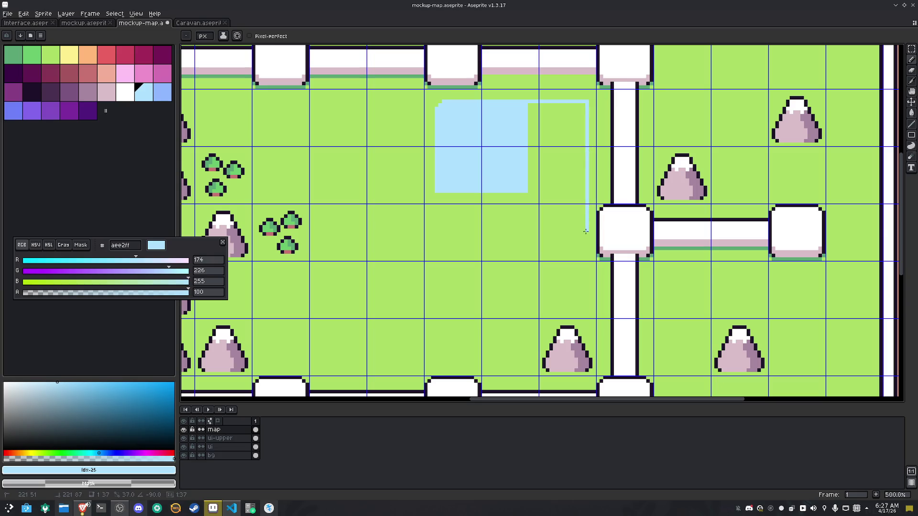
mouse_move(586, 248)
left_mouse_down()
mouse_move(455, 237)
mouse_move(436, 247)
mouse_move(437, 191)
left_mouse_up()
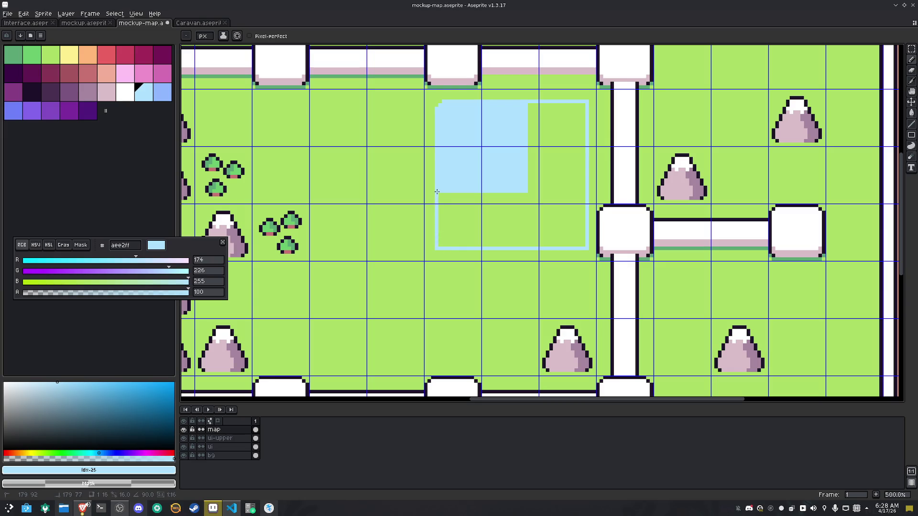
key("g")
left_click(531, 220)
Zoom in and out to inspect the pool, then pan the map up slightly
key("b")
scroll(502, 238, "up", 4)
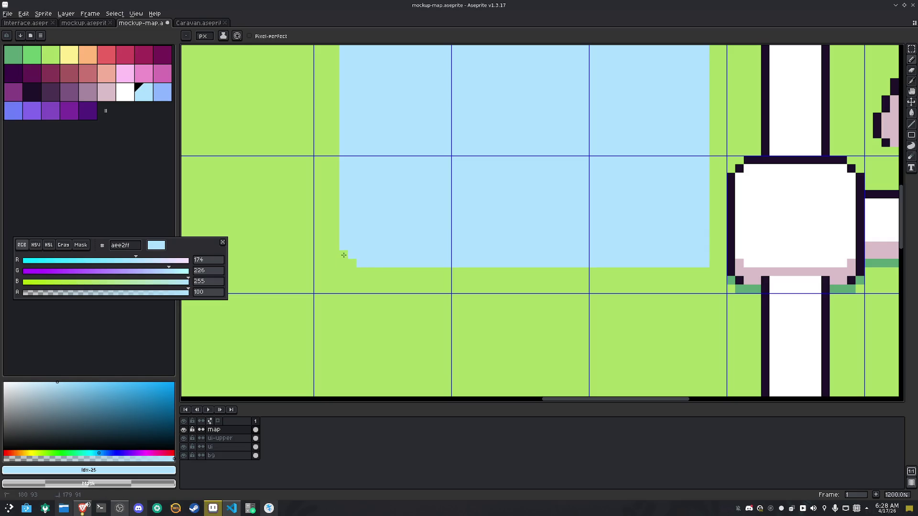
scroll(691, 264, "down", 3)
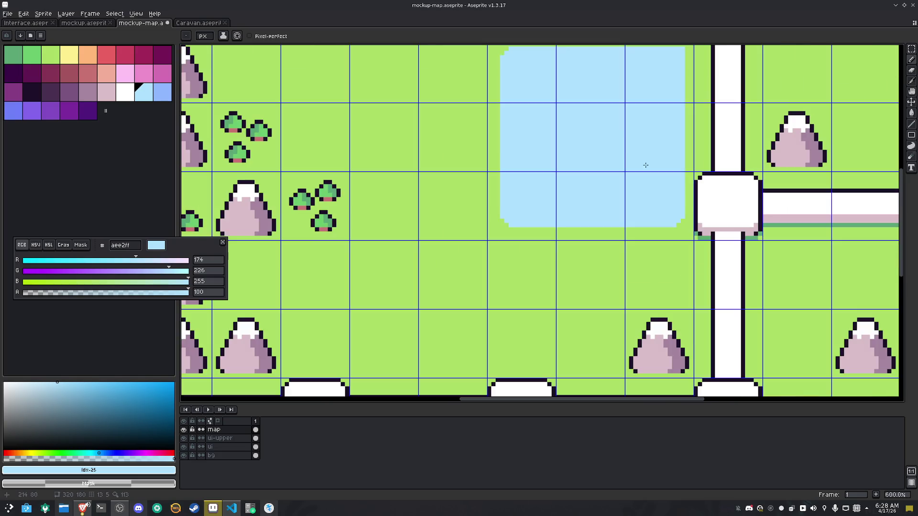
scroll(622, 215, "up", 3)
scroll(657, 164, "up", 3)
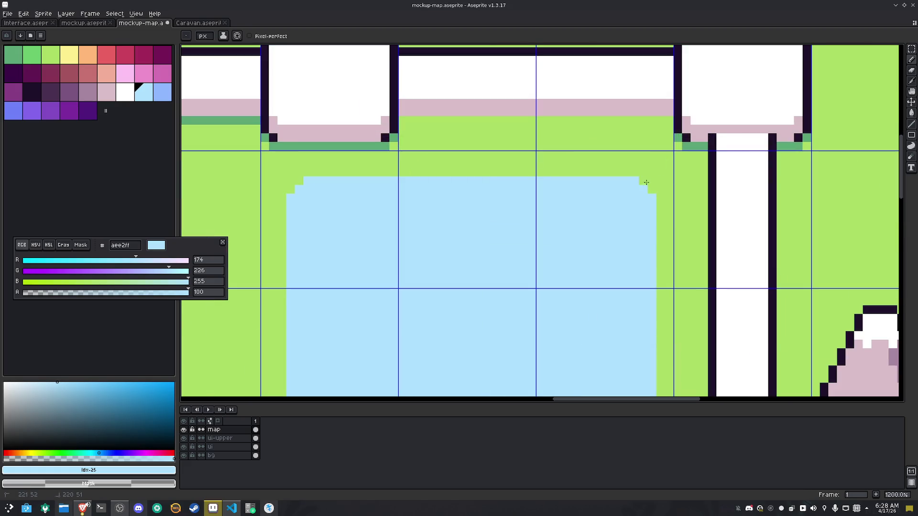
scroll(639, 182, "down", 4)
key("h")
left_click_drag(608, 236, 610, 221)
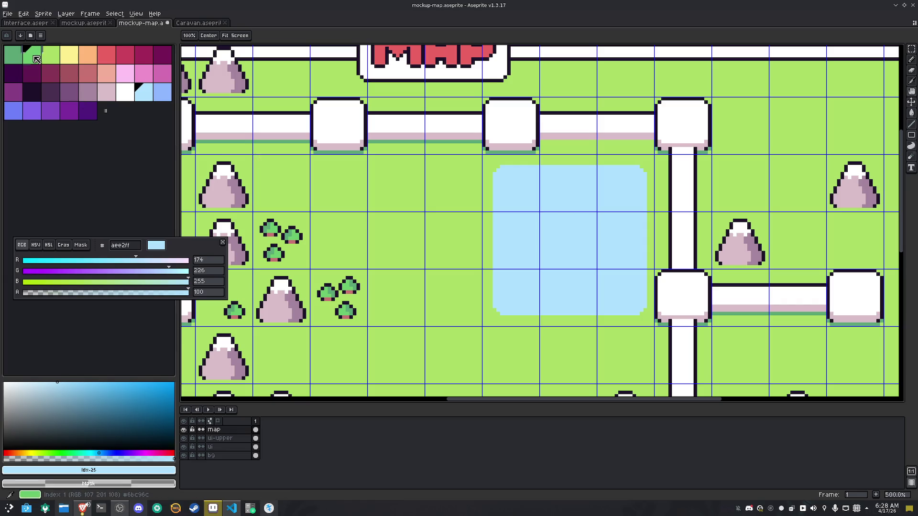
Draw a dark green bank line across the top of the pool
left_click(14, 55)
key("b")
scroll(580, 189, "up", 2)
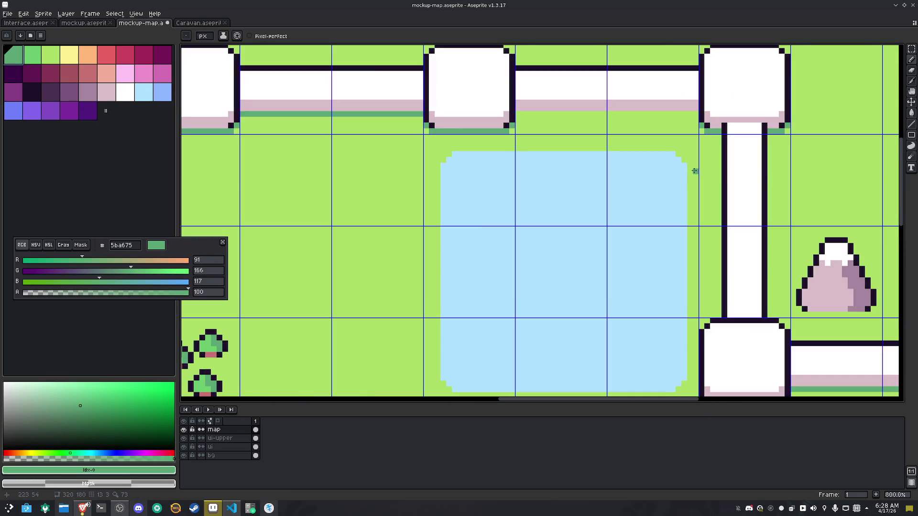
scroll(683, 166, "up", 2)
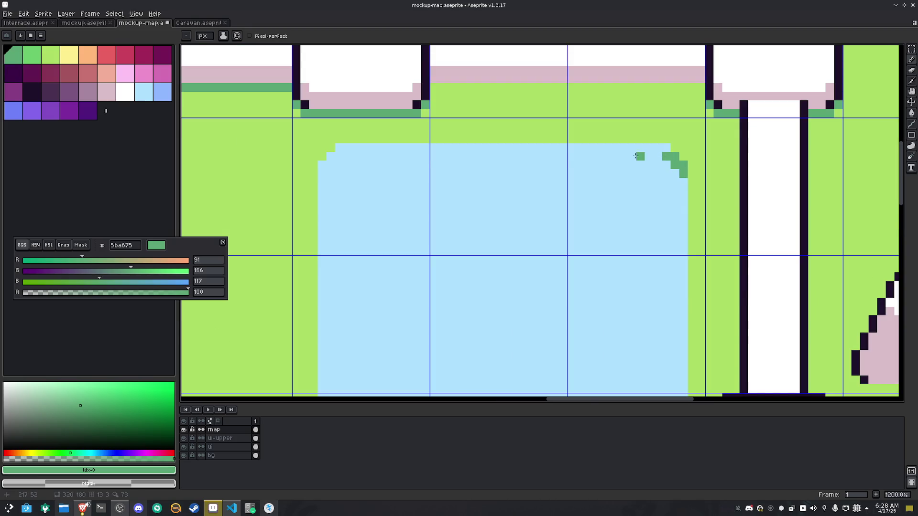
left_click(335, 156, "shift")
left_click_drag(342, 148, 666, 148)
left_click(377, 162)
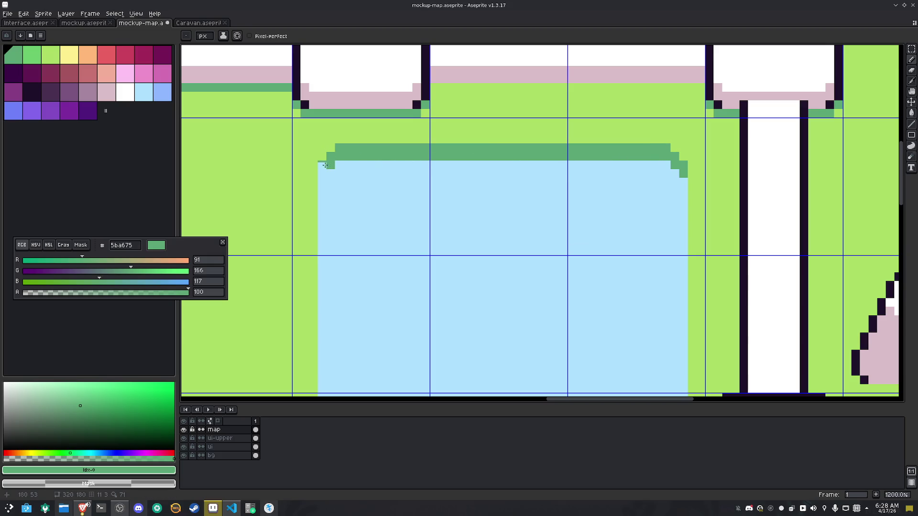
Draw a pink line below the green bank and fill the band between them with pink
left_click(106, 73)
left_click(318, 209)
left_click_drag(338, 193, 659, 190)
left_click(674, 200)
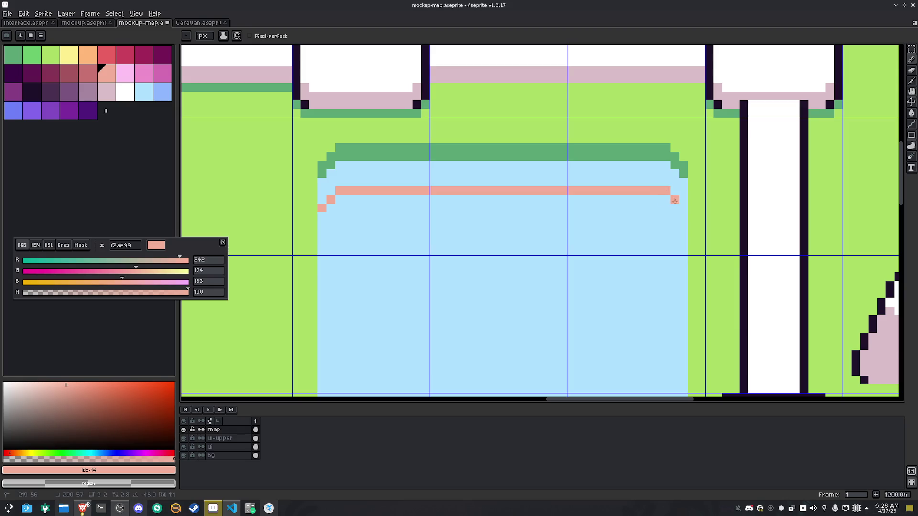
key("g")
left_click(624, 176)
key("b")
Outline the pool's right and left sides in the dark colour and round the green bank's corners
left_click(428, 78, "alt")
left_click(683, 200)
mouse_move(683, 200)
left_mouse_down()
mouse_move(683, 218)
mouse_move(683, 165)
mouse_move(650, 147)
mouse_move(343, 148)
mouse_move(331, 156)
mouse_move(321, 387)
left_mouse_up()
scroll(321, 387, "down", 1)
mouse_move(550, 99)
left_mouse_down()
mouse_move(541, 154)
mouse_move(572, 143)
mouse_move(523, 127)
mouse_move(537, 129)
mouse_move(313, 131)
mouse_move(266, 147)
left_mouse_up()
scroll(541, 154, "up", 2)
left_click(553, 117, "alt")
left_click(255, 158)
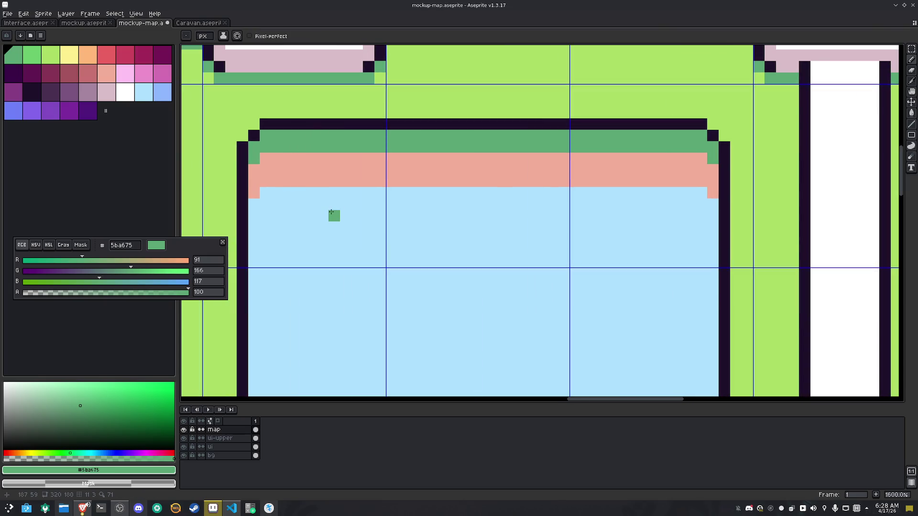
Draw a white highlight row just under the pink bank
left_click(124, 92)
left_click(255, 204)
mouse_move(258, 202)
left_mouse_down()
mouse_move(690, 191)
mouse_move(712, 204)
left_mouse_up()
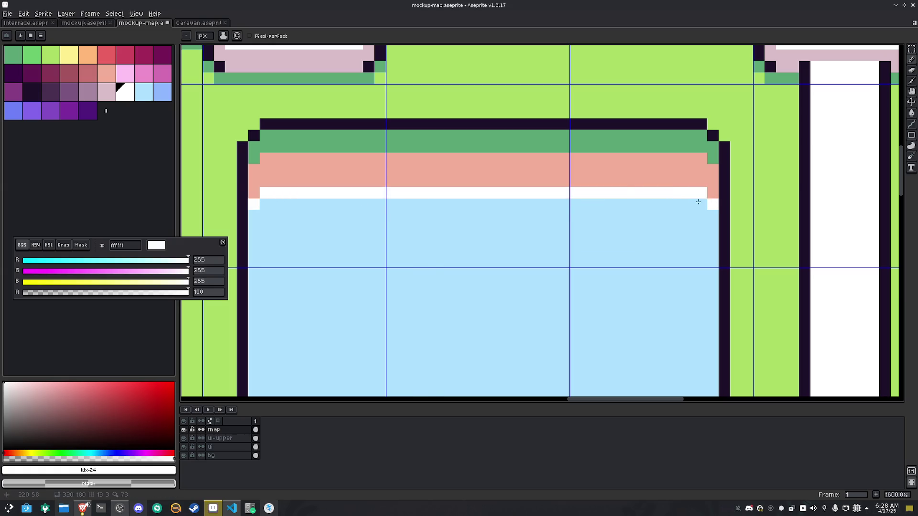
Draw a medium-blue (8db7ff) line with a stepped corner and fill the band under the white row
left_click(162, 92)
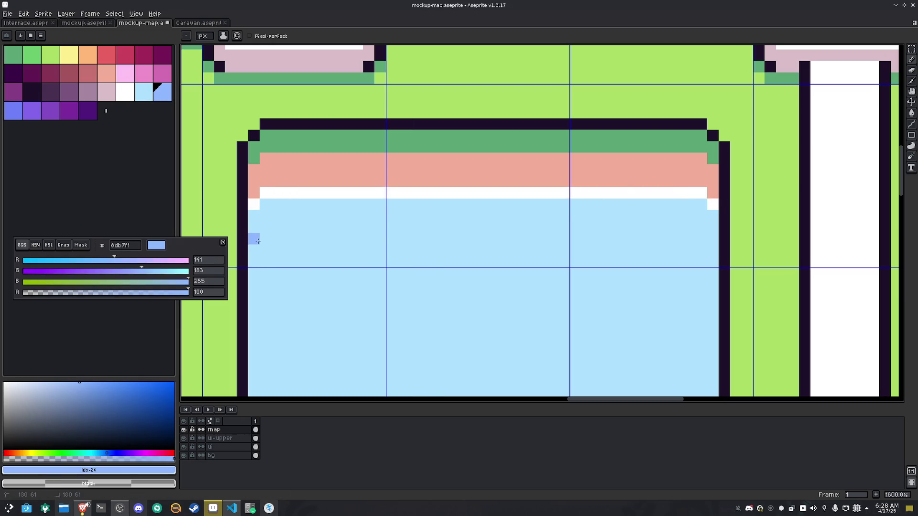
left_click(690, 215, "shift")
left_click_drag(690, 215, 710, 235)
left_click(710, 227)
key("g")
left_click(673, 200)
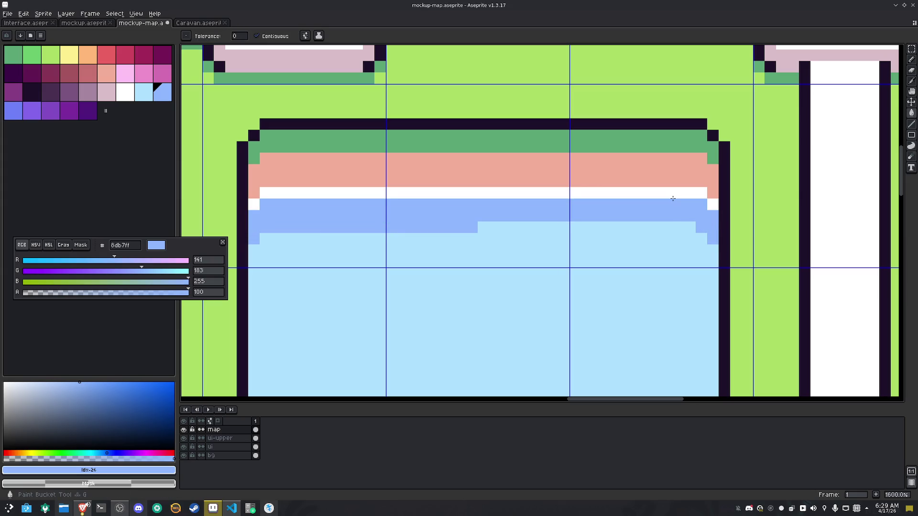
key("b")
Extend the blue row across the step, add stepped pixels at its right end, then sample the pool's light blue
left_click(483, 227)
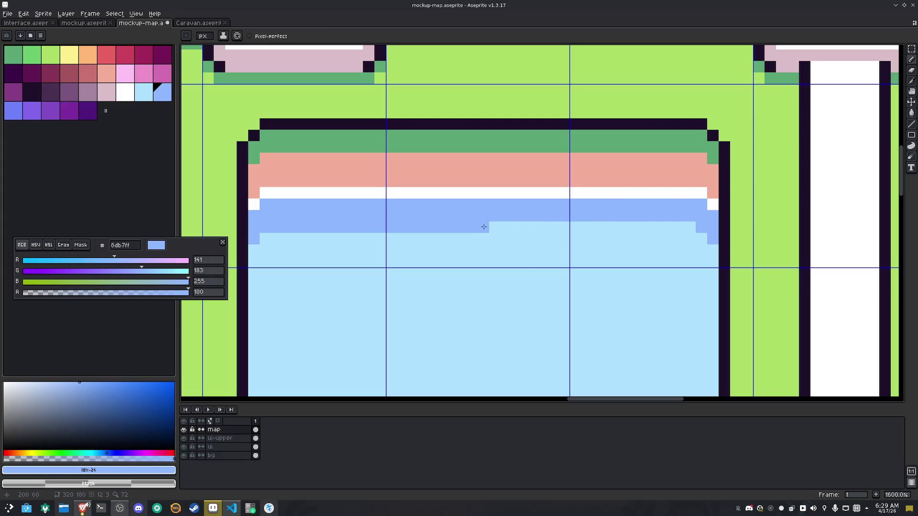
left_click(623, 229, "shift")
left_click_drag(630, 232, 686, 230)
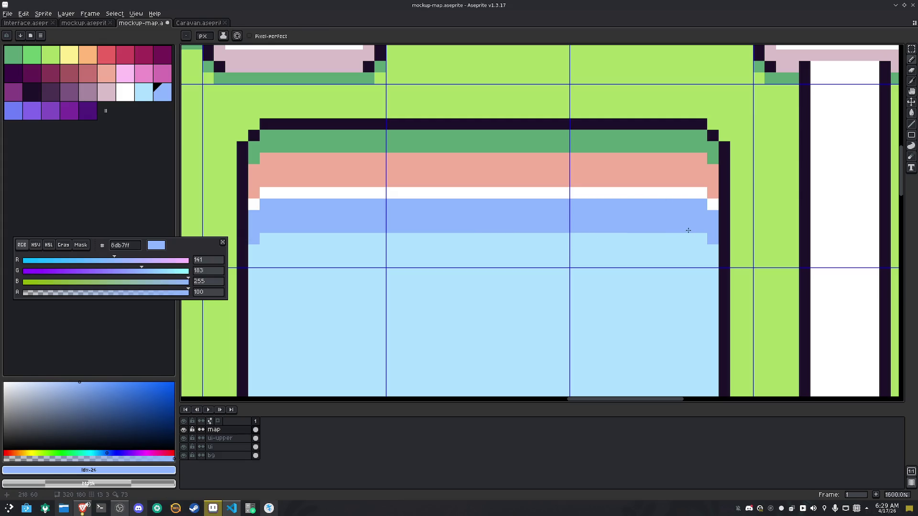
left_click(701, 238)
left_click(712, 249)
scroll(413, 229, "down", 6)
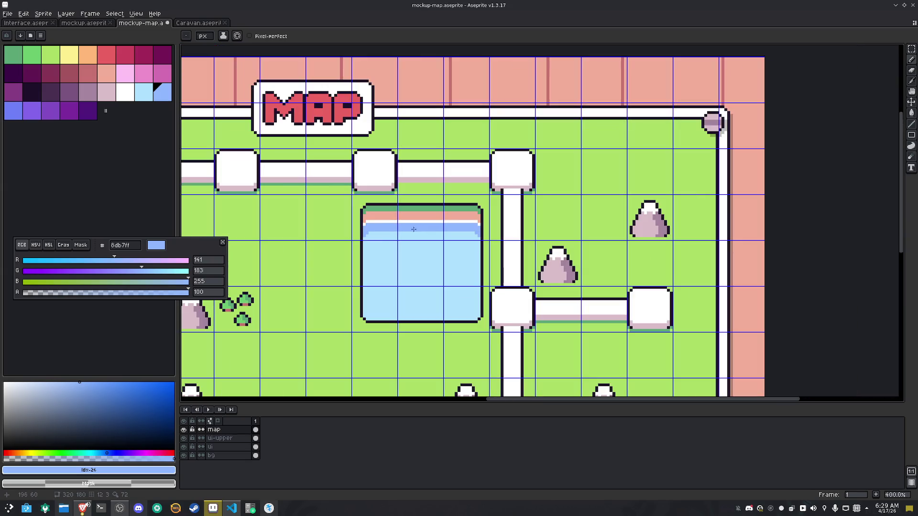
scroll(422, 228, "down", 2)
scroll(476, 199, "up", 1)
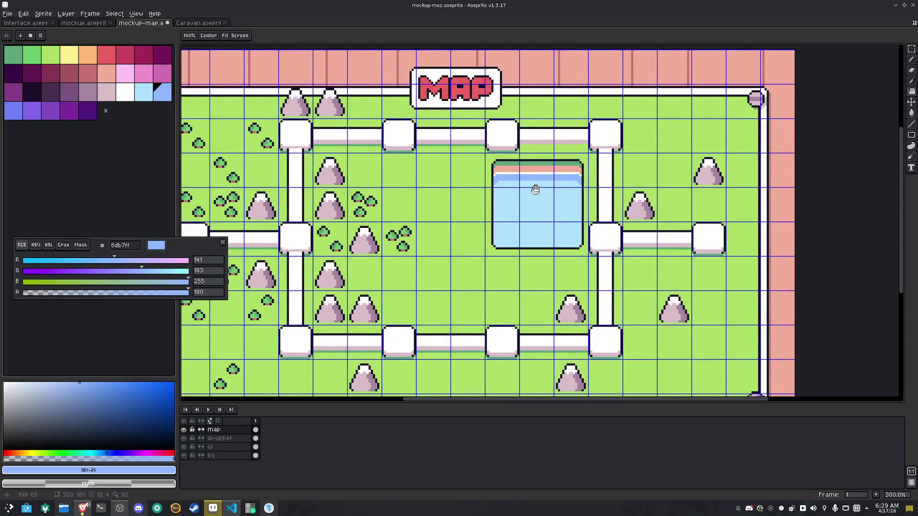
scroll(476, 200, "up", 2)
scroll(476, 199, "up", 4)
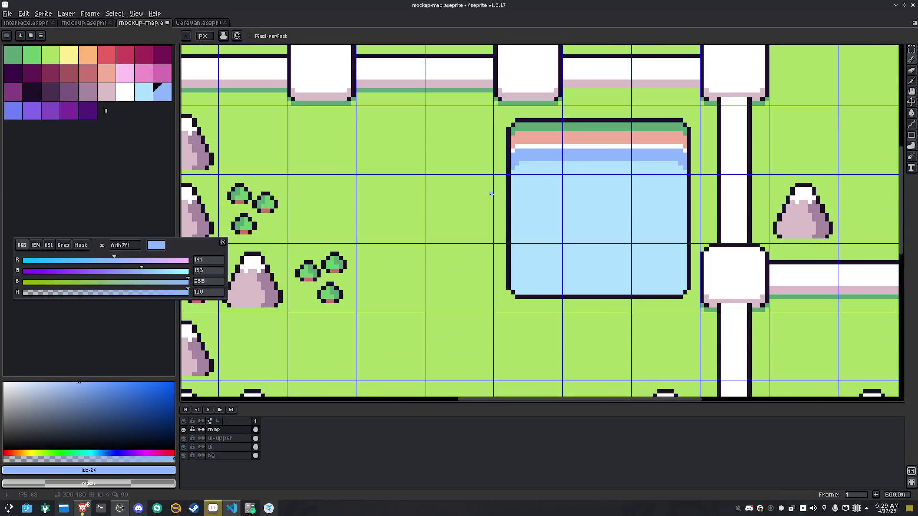
left_click(553, 250, "alt")
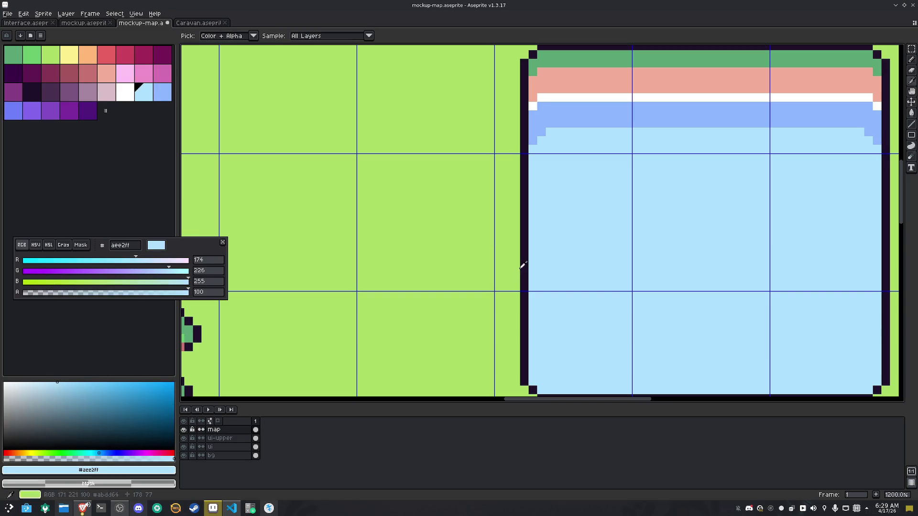
Draw a dark-outlined extension off the pool's left edge and fill it with light blue
left_click(523, 267, "alt")
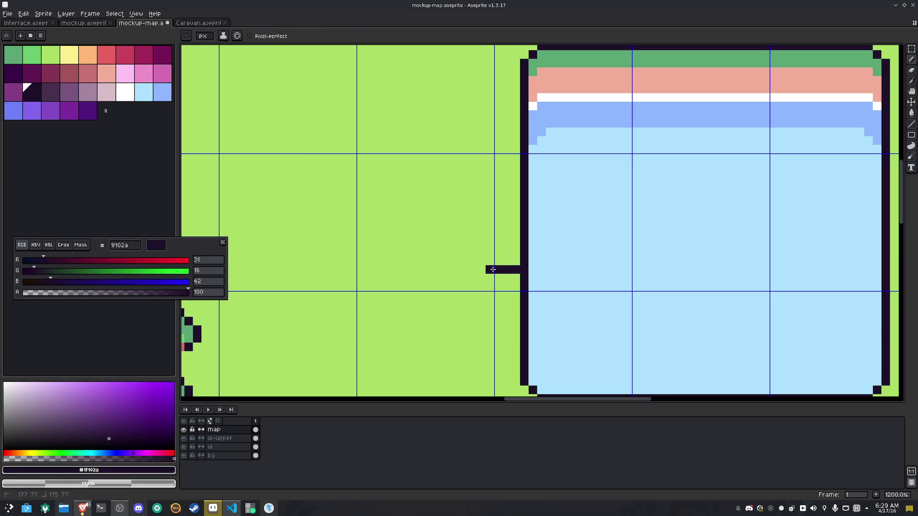
left_click_drag(516, 174, 499, 174)
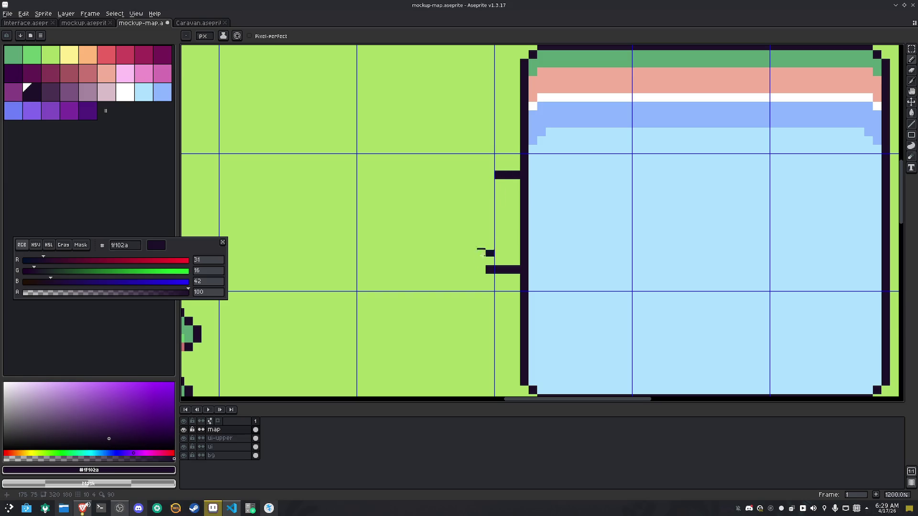
mouse_move(487, 270)
left_mouse_down()
mouse_move(377, 270)
mouse_move(376, 182)
mouse_move(492, 175)
mouse_move(524, 202)
mouse_move(524, 239)
left_mouse_up()
left_click(558, 184, "alt")
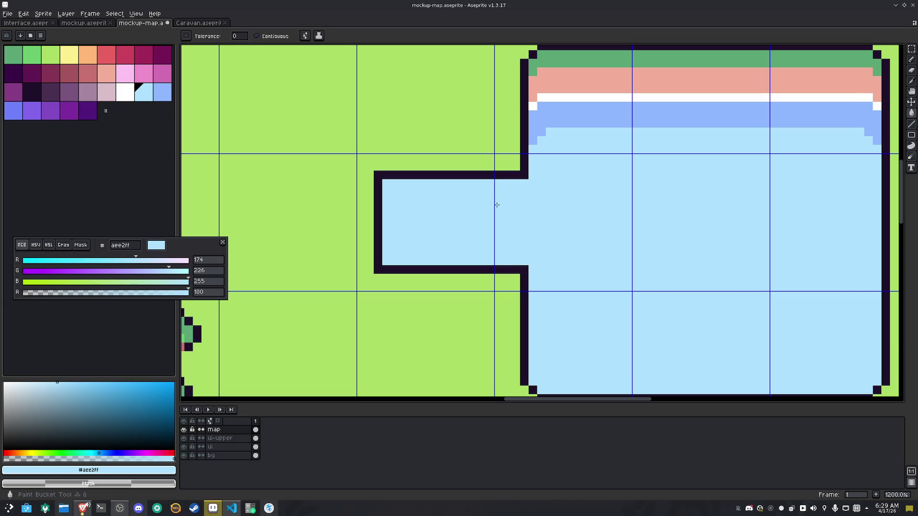
key("b")
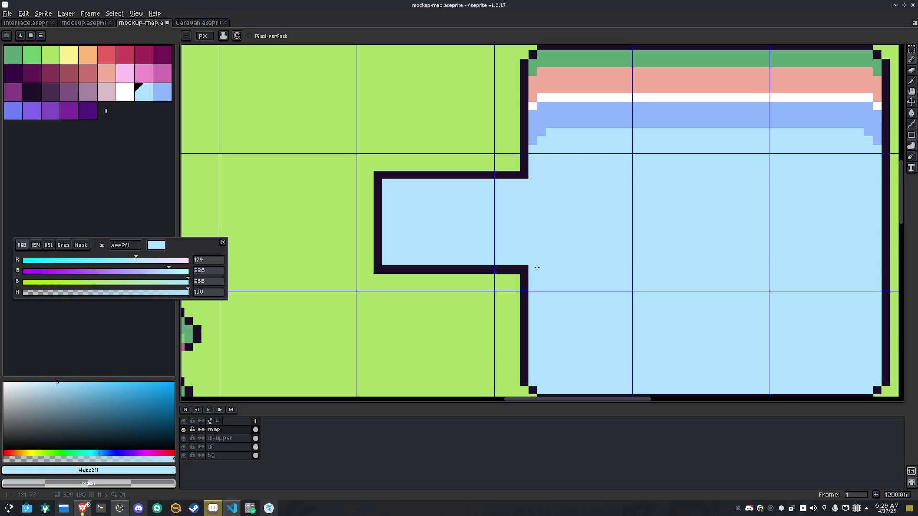
Eyedrop the dark outline colour #1f102a and pan the view to show the whole pond
key("i")
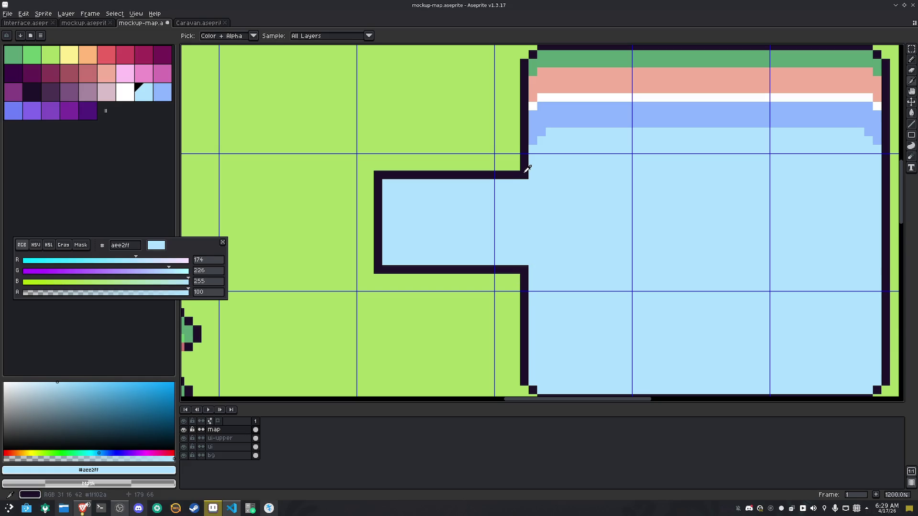
left_click(528, 168)
scroll(527, 168, "down", 3)
mouse_move(528, 171)
left_mouse_down()
mouse_move(527, 192)
mouse_move(487, 207)
mouse_move(467, 202)
left_mouse_up()
scroll(492, 311, "up", 1)
Select the pond's left side and inlet and move it one pixel left
key("m")
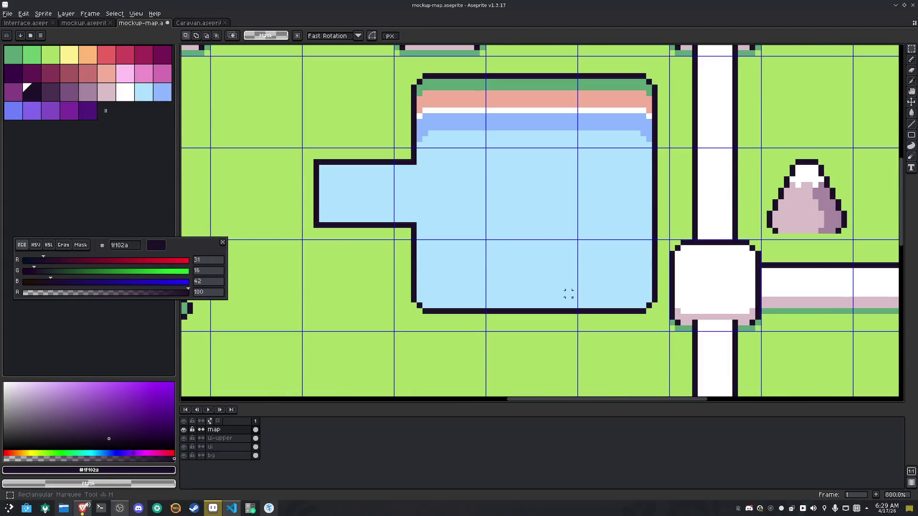
left_click_drag(668, 325, 407, 276)
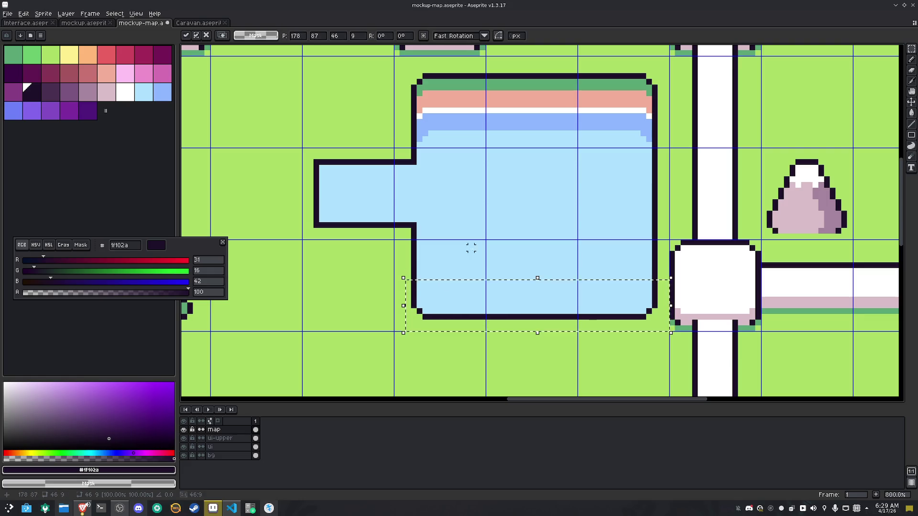
key("space")
left_click_drag(455, 231, 498, 248)
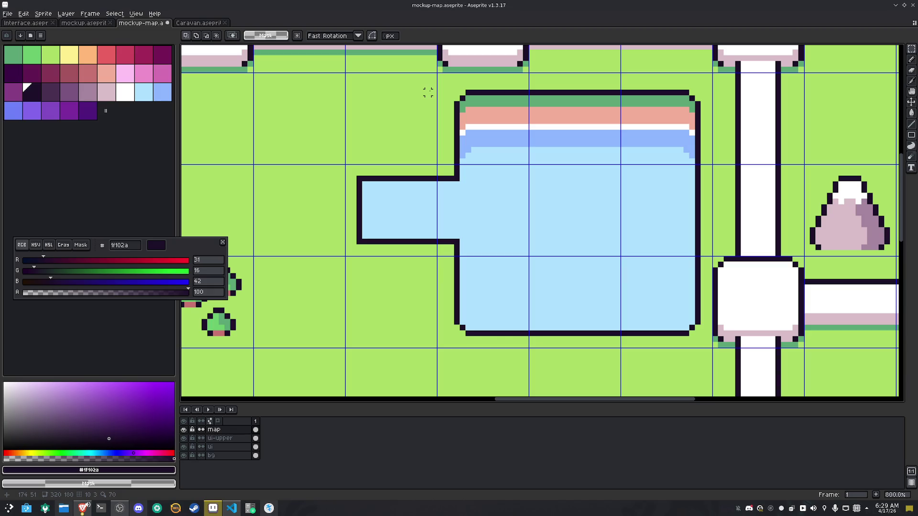
mouse_move(428, 86)
left_mouse_down()
mouse_move(497, 286)
mouse_move(501, 349)
left_mouse_up()
left_click(488, 307)
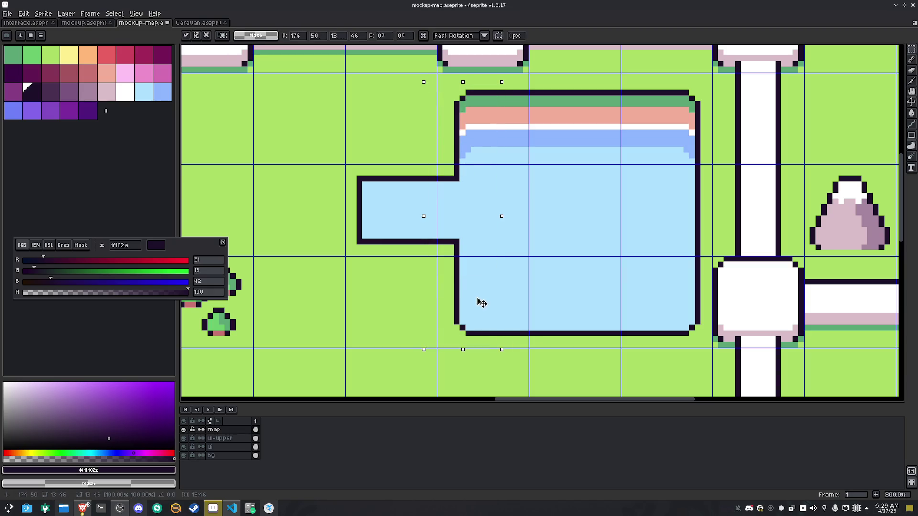
left_click_drag(481, 302, 478, 301)
key("ctrl+d")
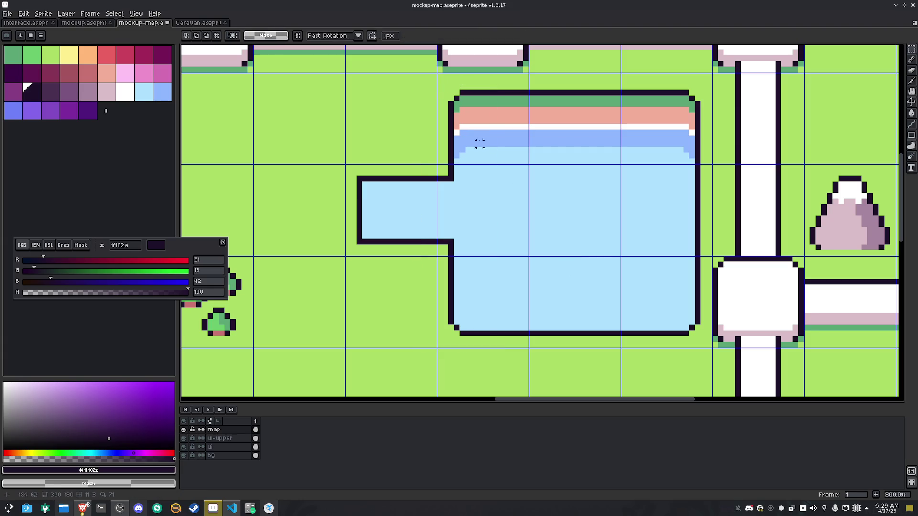
Select the pond's top shore band and nudge it up one pixel
mouse_move(432, 86)
left_mouse_down()
mouse_move(696, 165)
mouse_move(708, 183)
mouse_move(713, 171)
left_mouse_up()
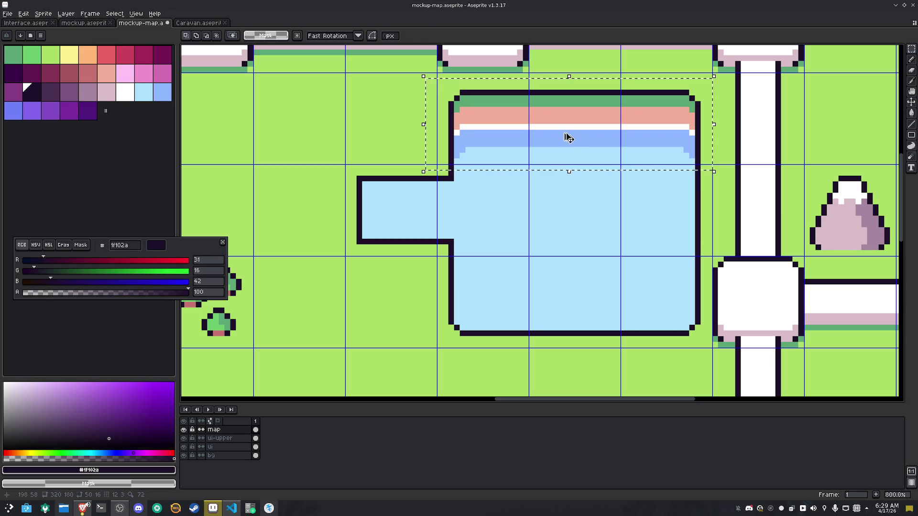
left_click(563, 137)
key("Up")
key("ctrl+d")
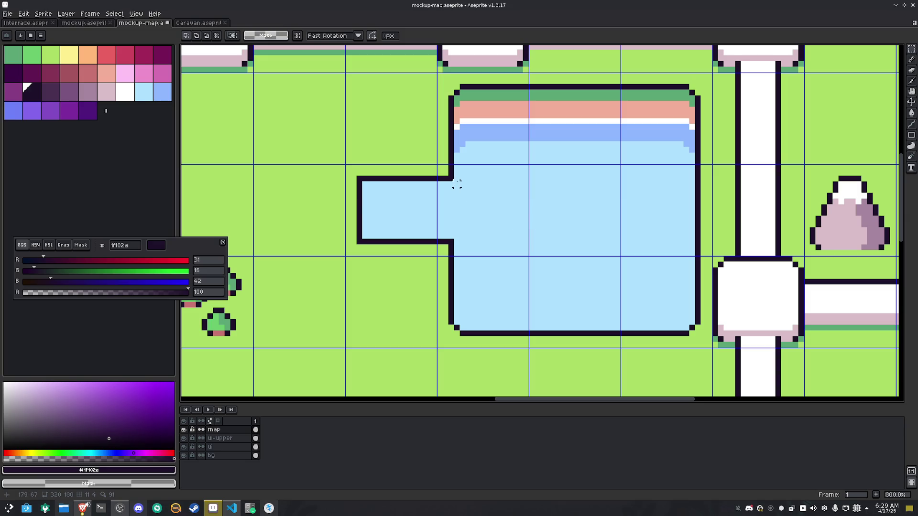
key("b")
scroll(445, 244, "up", 2)
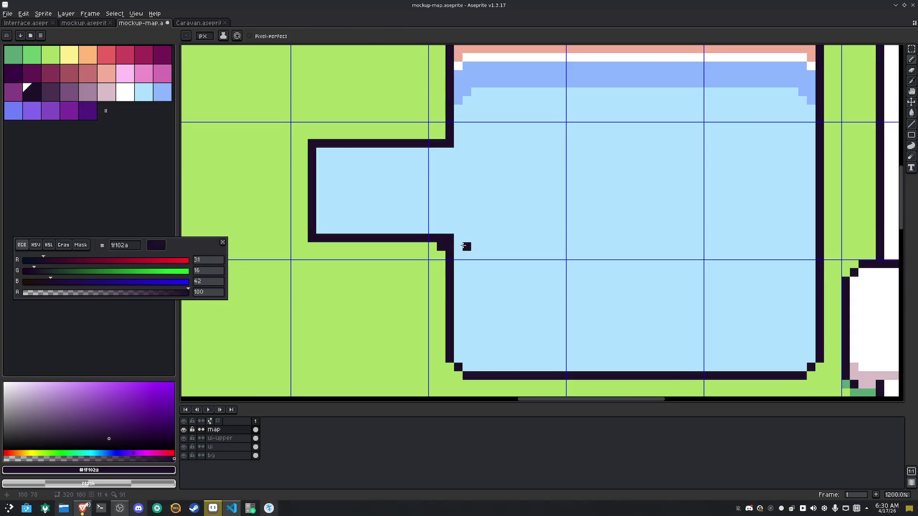
Repaint the notch's dark pixels with water blue and round its upper corner with a dark pixel
left_click(464, 247, "alt")
left_click_drag(449, 246, 450, 238)
left_click(450, 143)
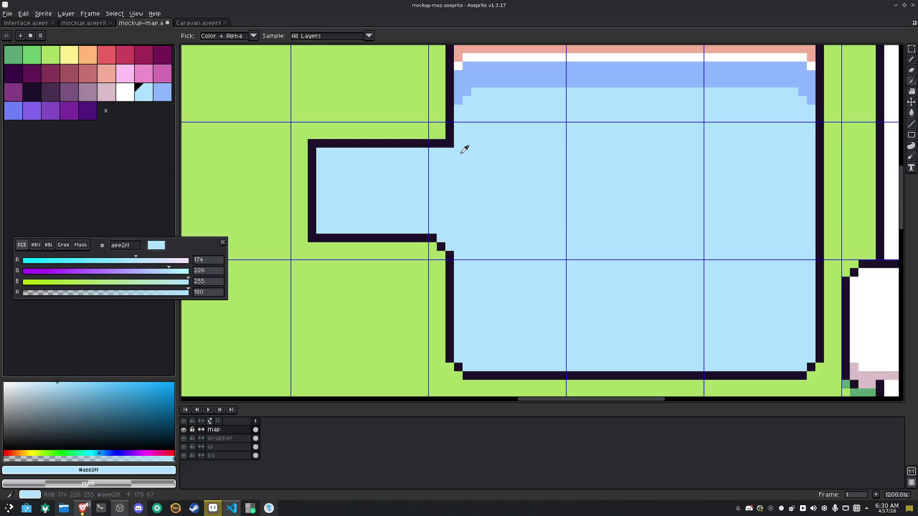
left_click(450, 138, "alt")
left_click(441, 135)
left_click(468, 154, "alt")
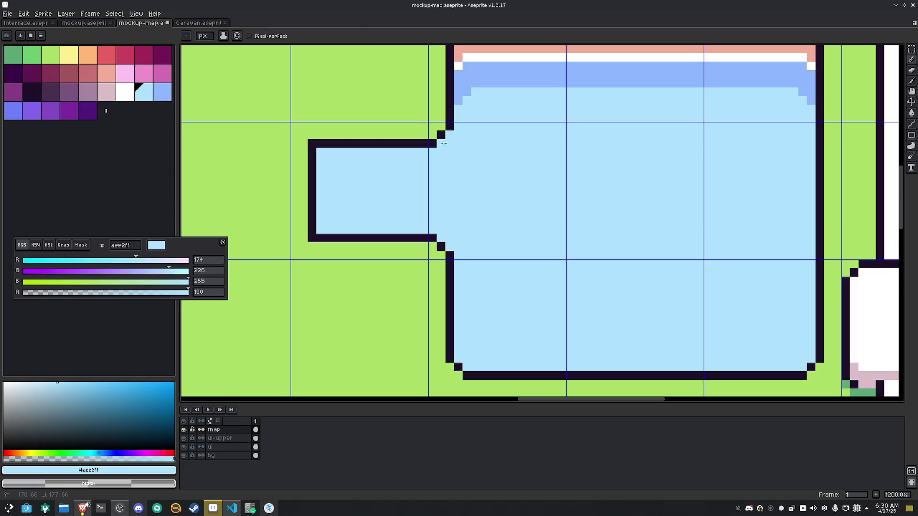
scroll(491, 196, "down", 2)
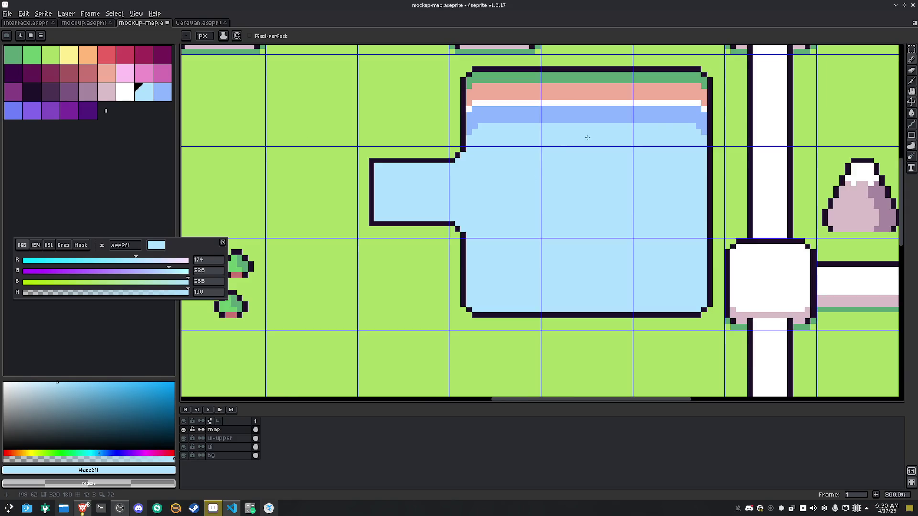
Paint green shore pixels along the notch on the inlet's edge
left_click(707, 77, "alt")
scroll(498, 132, "up", 3)
left_click(428, 177)
left_click(428, 189)
left_click(417, 200)
left_click(419, 192)
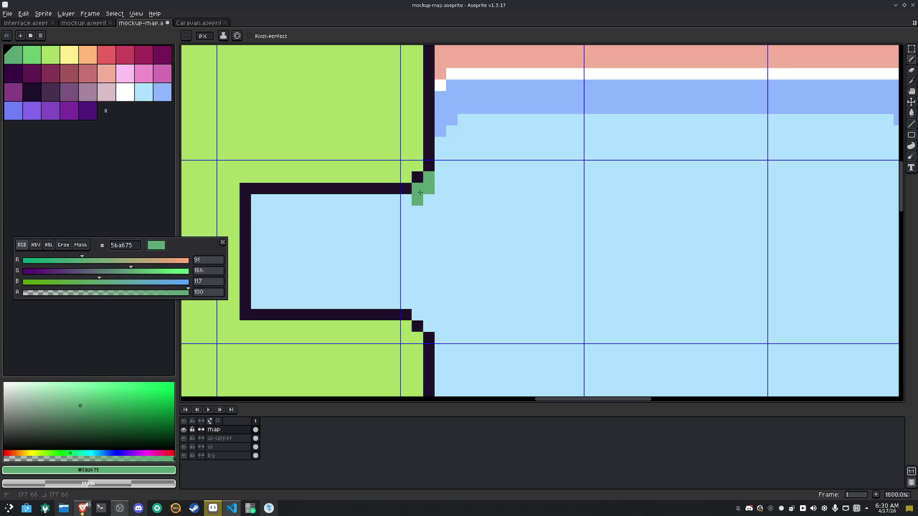
scroll(486, 246, "down", 1)
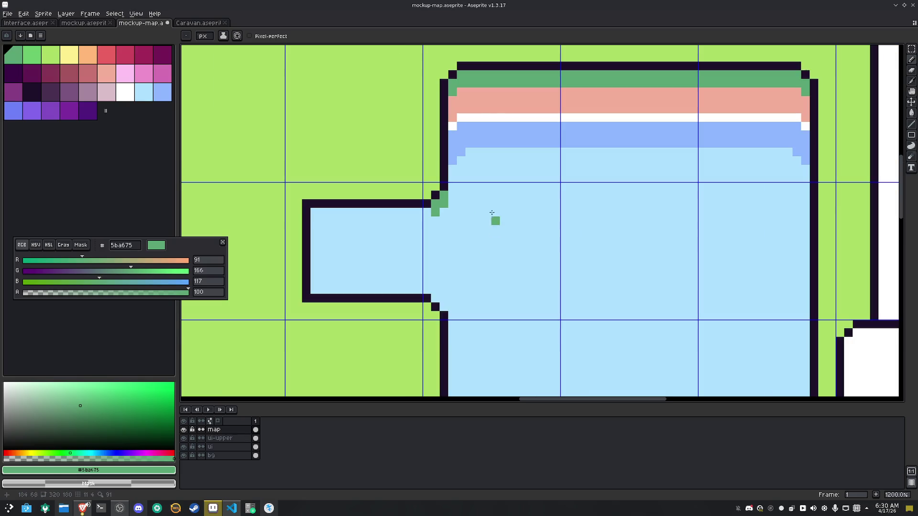
Select the one-pixel dark column beside the notch and shift it one pixel left
left_click(495, 96, "alt")
key("m")
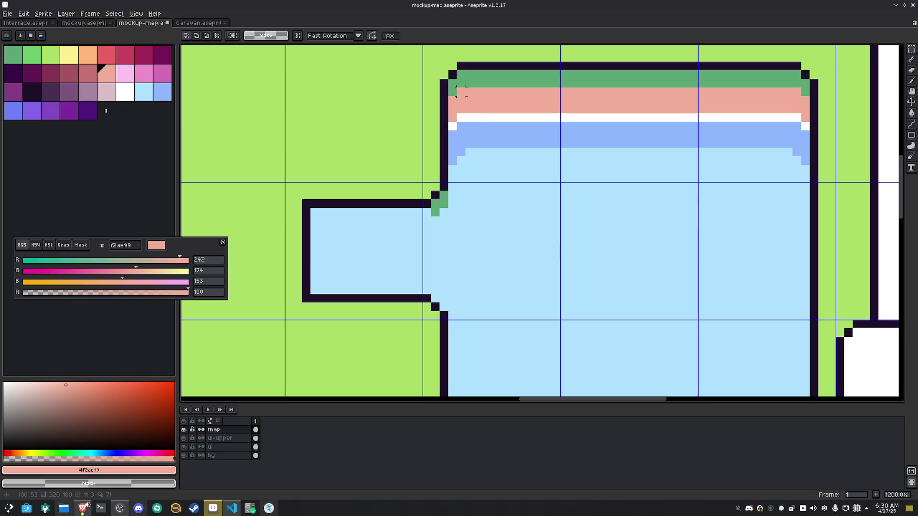
left_click_drag(449, 87, 449, 166)
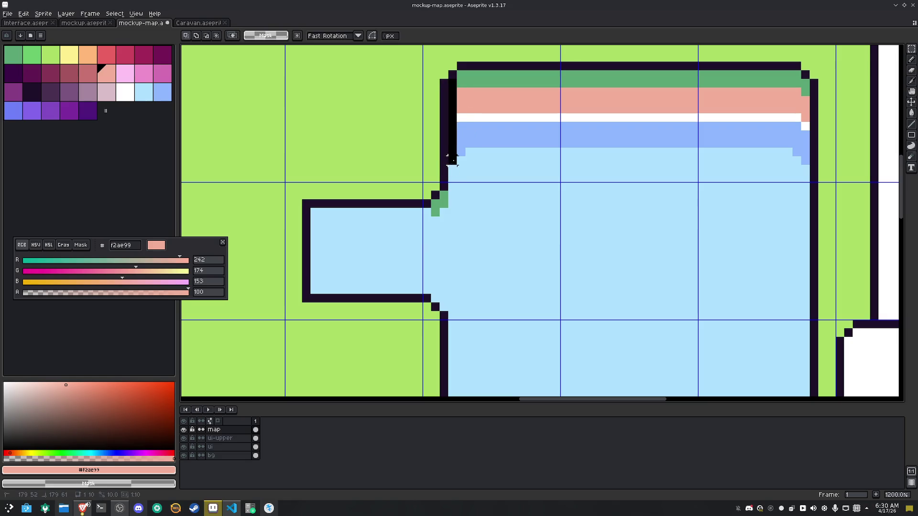
mouse_move(455, 113)
left_mouse_down()
mouse_move(456, 97)
mouse_move(455, 215)
mouse_move(440, 218)
left_mouse_up()
left_click(453, 273)
Draw a blue band line across the inlet and add a green pixel at its corner
left_click(440, 275, "alt")
key("b")
left_click_drag(427, 278, 312, 281)
left_click(434, 246, "alt")
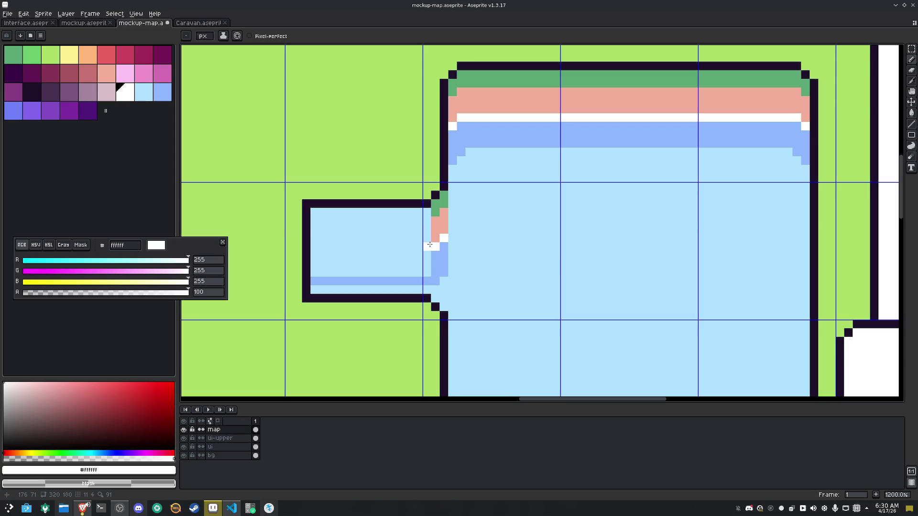
key("alt")
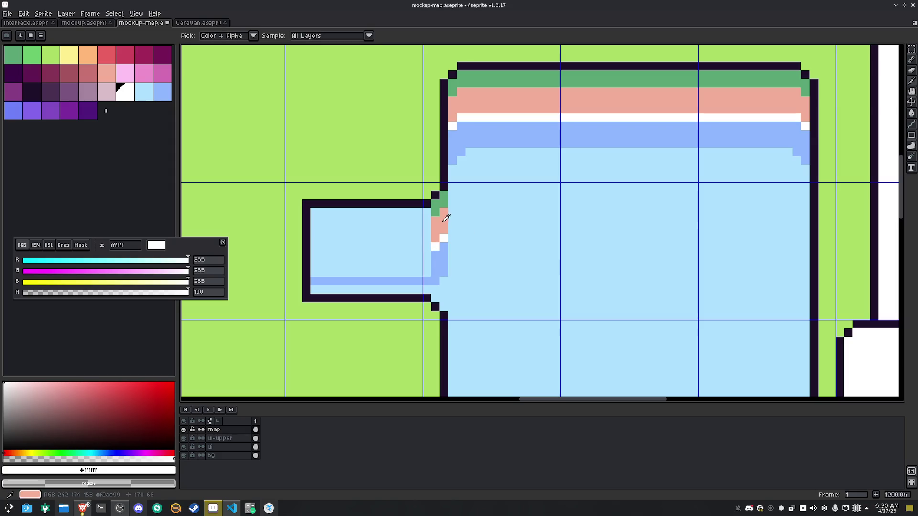
left_click(439, 211, "alt")
left_click(425, 216)
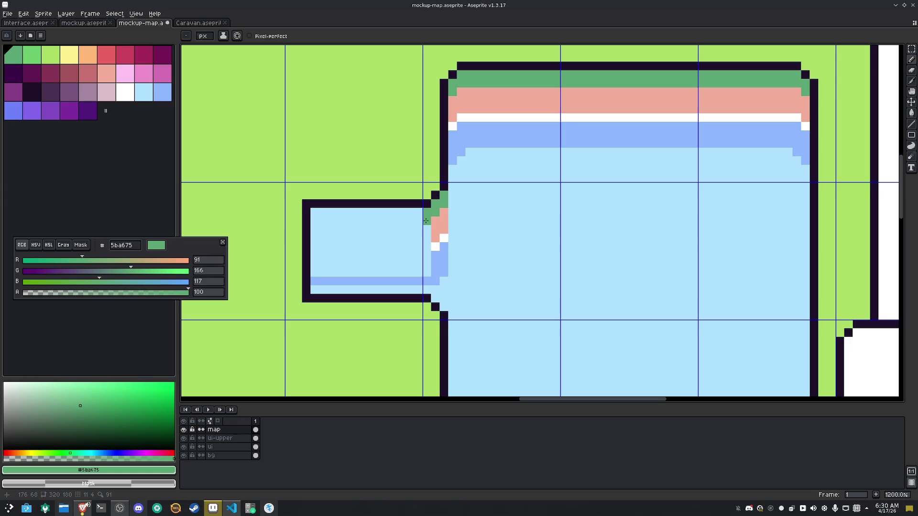
key("alt")
Shift the inlet's join column one pixel left and down, then fill the inlet's bottom strip blue
key("m")
left_click_drag(435, 196, 435, 283)
left_click_drag(438, 221, 433, 228)
key("ctrl+d")
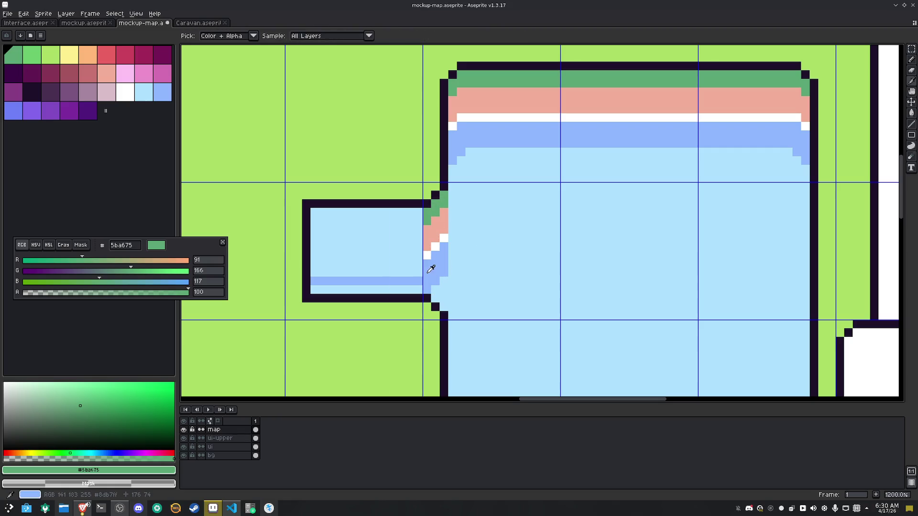
left_click(433, 262, "alt")
key("g")
left_click(409, 291)
Draw white and green lines across the inlet, then fill its upper row pink and lower row blue
left_click(435, 246, "alt")
key("l")
mouse_move(426, 255)
left_mouse_down()
mouse_move(335, 252)
mouse_move(332, 221)
mouse_move(316, 221)
mouse_move(419, 214)
mouse_move(313, 212)
left_mouse_up()
left_click(428, 221, "alt")
key("ctrl+z")
left_click(441, 227, "alt")
key("g")
left_click(403, 236)
left_click(401, 282, "alt")
left_click(400, 268)
key("m")
scroll(467, 247, "down", 5)
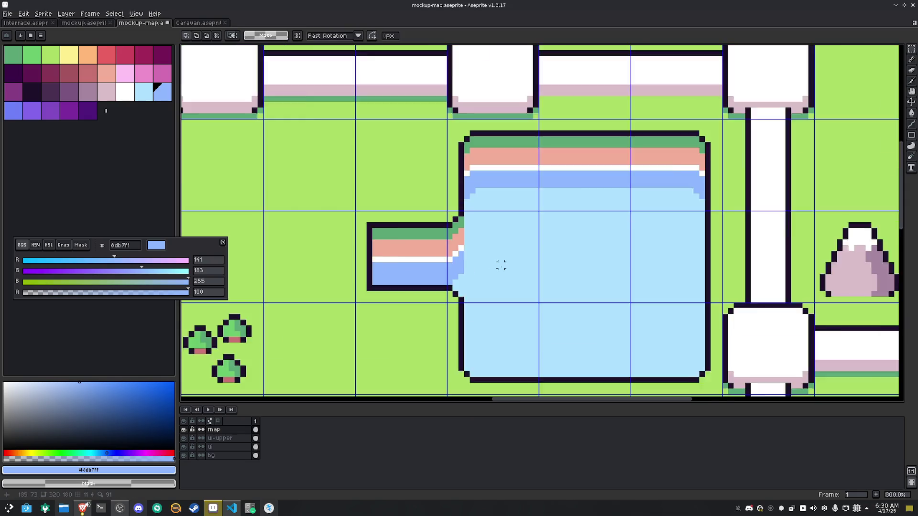
Zoom into the pond, add dark outline pixels where the bands meet, and round the inlet's corner green
key("z")
left_click(497, 244)
scroll(476, 249, "up", 2)
key("b")
left_click(423, 201, "alt")
left_click(423, 239)
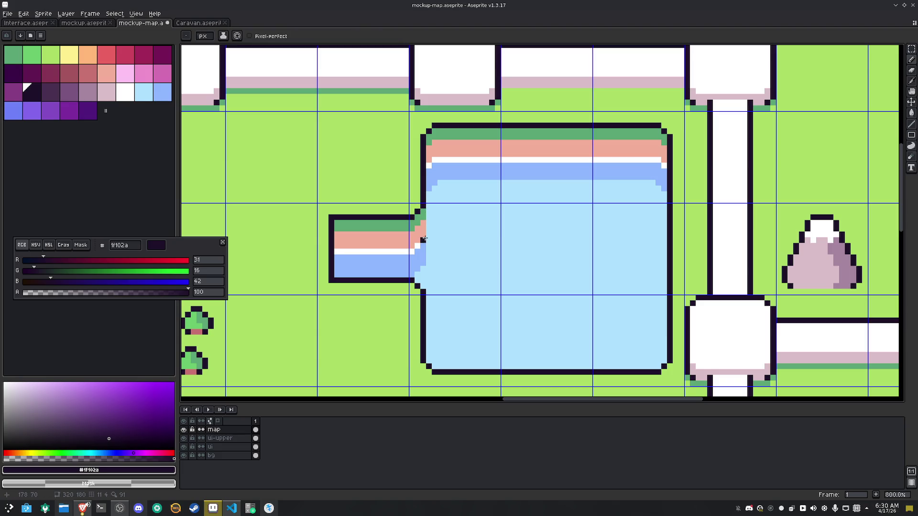
left_click(420, 210, "shift")
left_click(343, 206, "alt")
left_click_drag(337, 217, 332, 218)
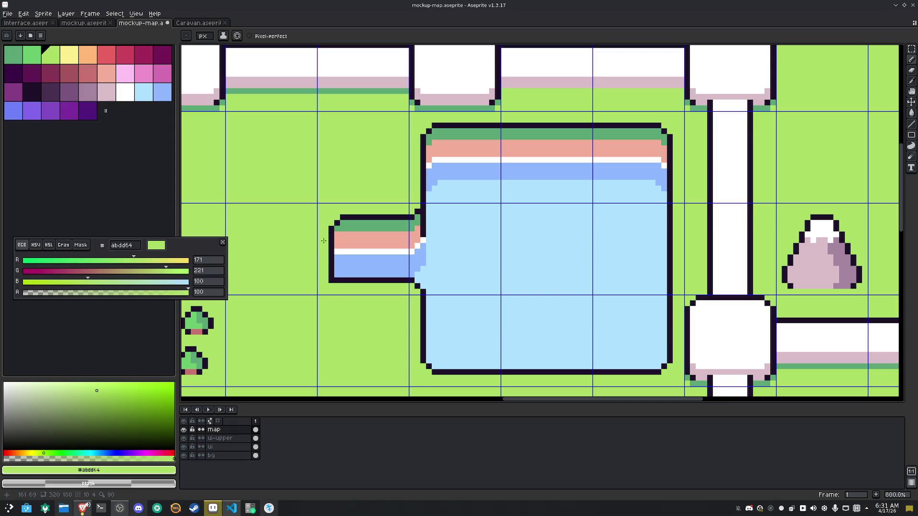
left_click(336, 282, "alt")
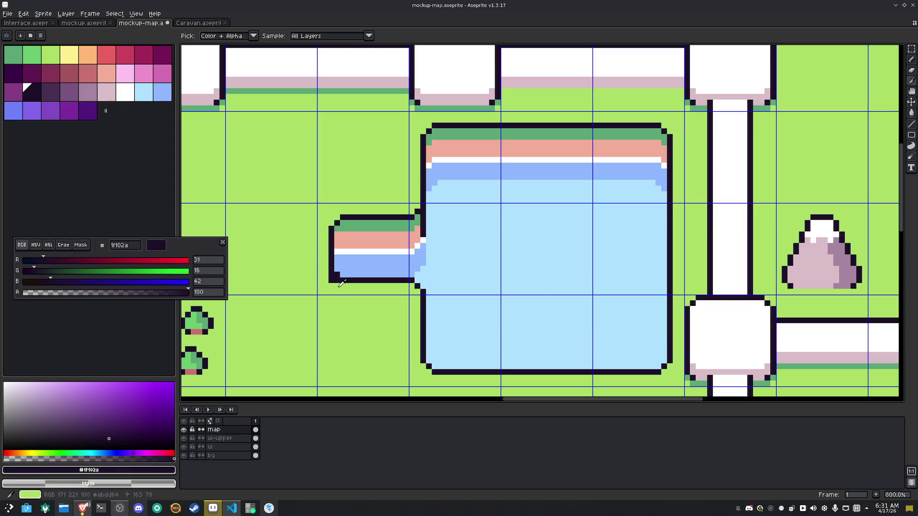
Repaint the pond's top edge as a green shore line
scroll(343, 292, "down", 3)
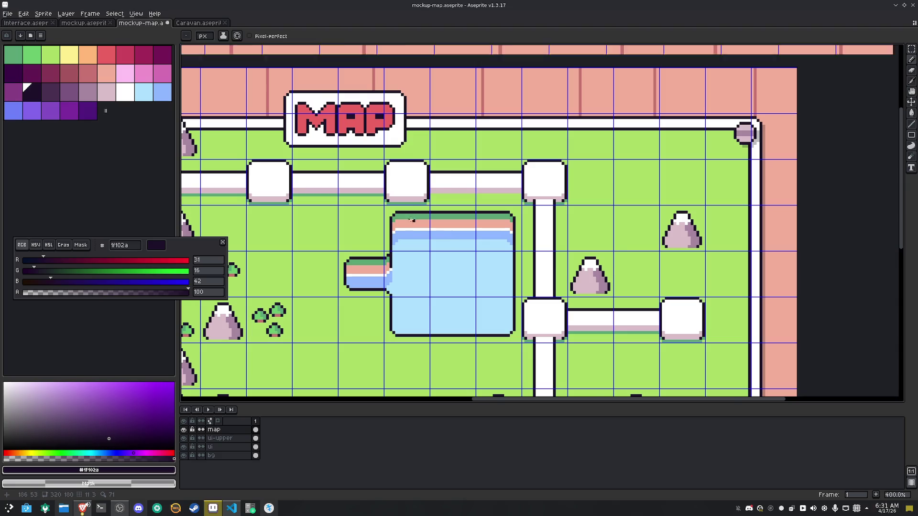
scroll(408, 220, "up", 4)
left_click(372, 205, "alt")
left_click(387, 197)
left_click(717, 199, "shift")
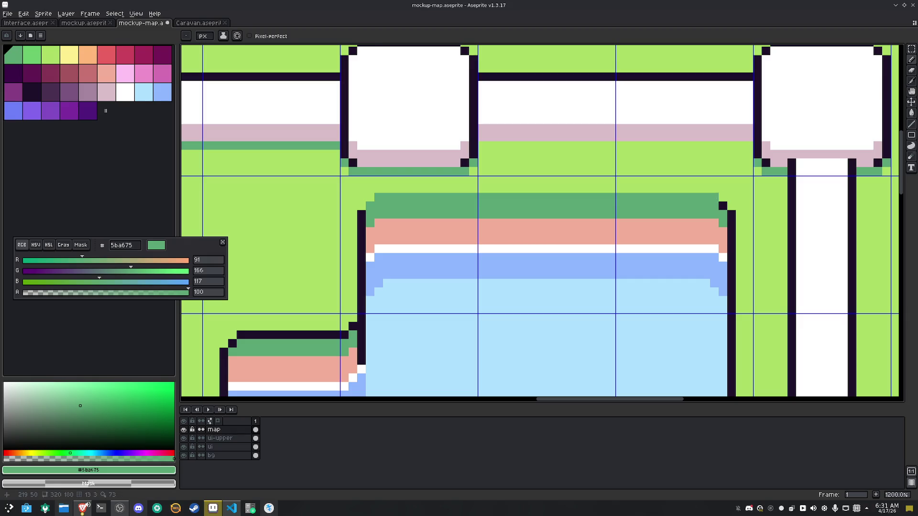
Paint the inlet's top outline green and add a dark pixel at its corner
left_click_drag(354, 303, 358, 299)
left_click(366, 306, "alt")
left_click_drag(429, 288, 494, 221)
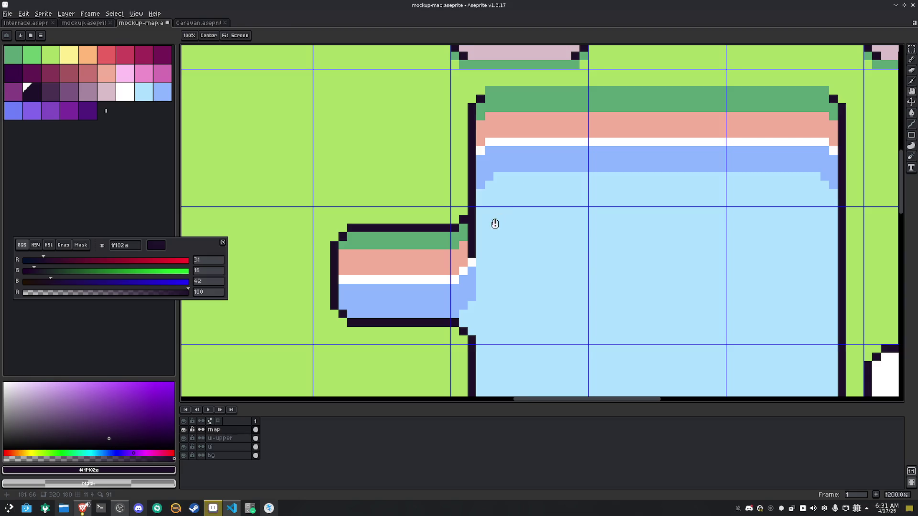
scroll(478, 224, "up", 1)
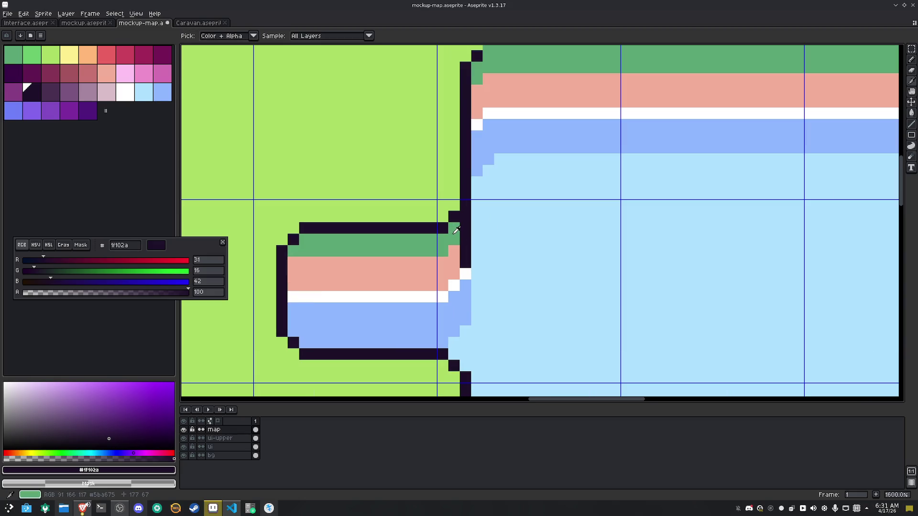
left_click(455, 231, "alt")
mouse_move(280, 251)
left_mouse_down()
mouse_move(301, 234)
mouse_move(447, 228)
left_mouse_up()
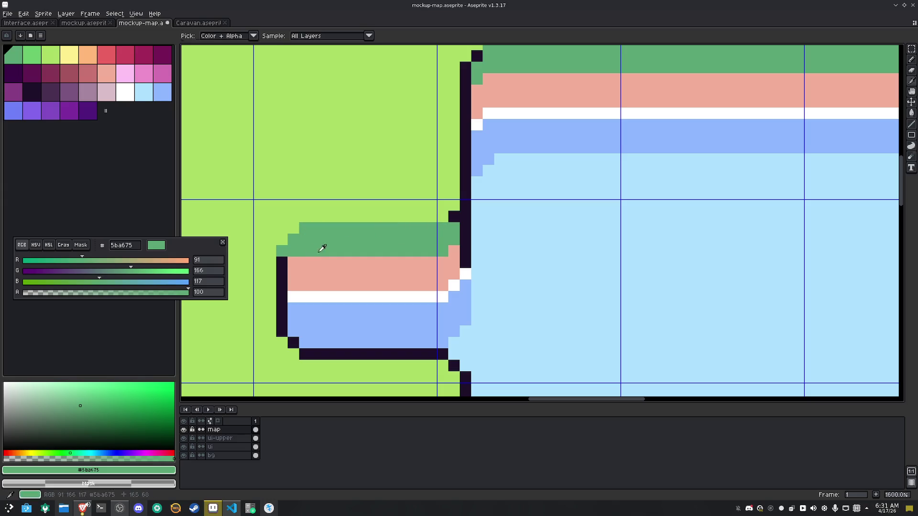
left_click(282, 262, "alt")
left_click(293, 240)
Add a single dark pixel inside the pool, then zoom out to view the whole pond
scroll(430, 232, "down", 4)
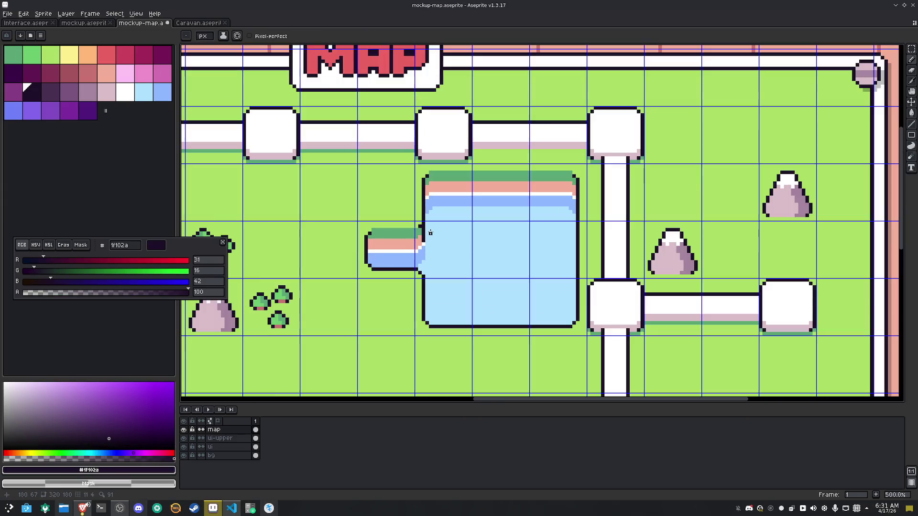
scroll(430, 233, "down", 1)
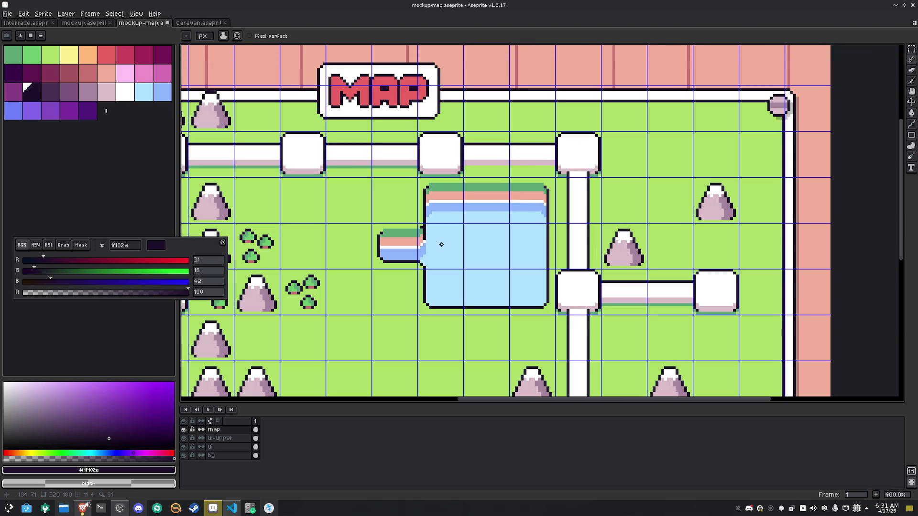
scroll(441, 244, "up", 5)
left_click(479, 237)
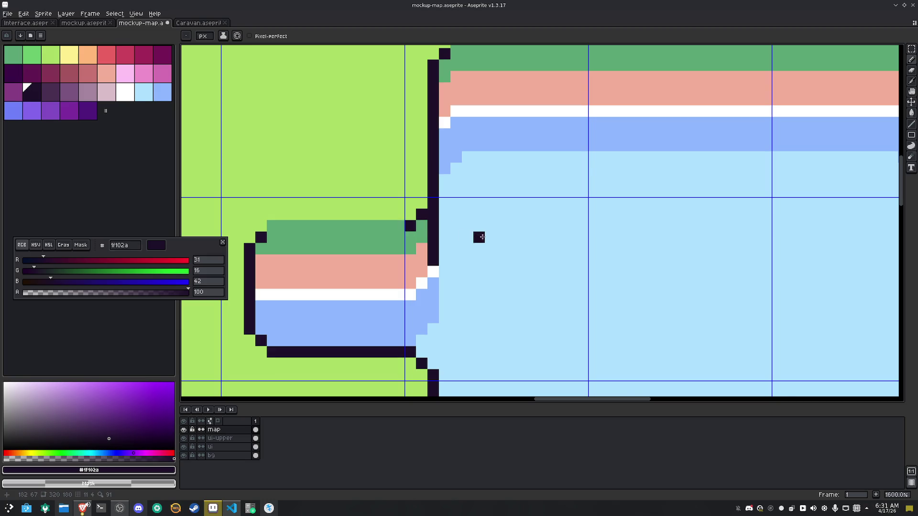
scroll(482, 237, "down", 5)
mouse_move(492, 235)
left_mouse_down()
mouse_move(451, 195)
mouse_move(467, 215)
mouse_move(537, 190)
left_mouse_up()
scroll(539, 188, "down", 2)
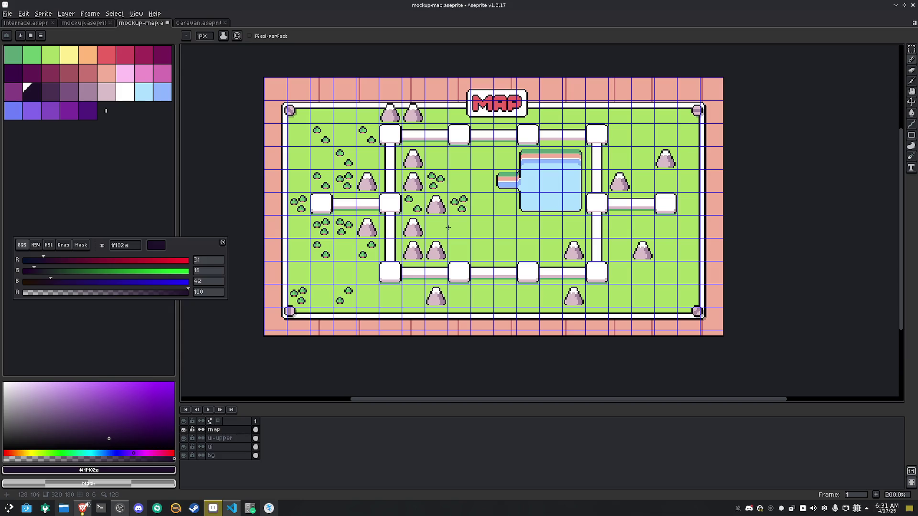
Copy a bush cluster tile up and left, mirror it horizontally, and drop it
key("m")
mouse_move(452, 196)
left_mouse_down()
mouse_move(483, 228)
mouse_move(575, 228)
left_mouse_up()
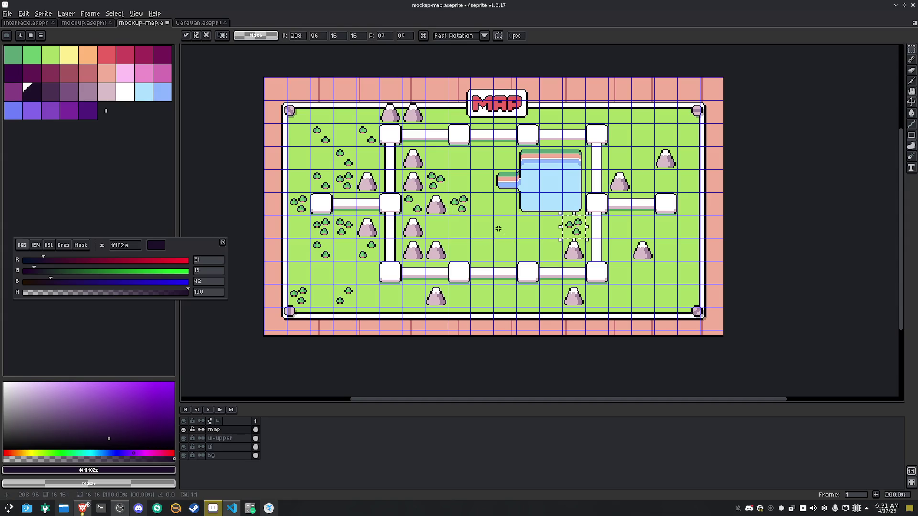
key("shift+Left")
key("shift+Left")
key("shift+Left")
key("shift+Up")
key("shift+Up")
key("shift+Up")
key("shift+h")
left_click(427, 209)
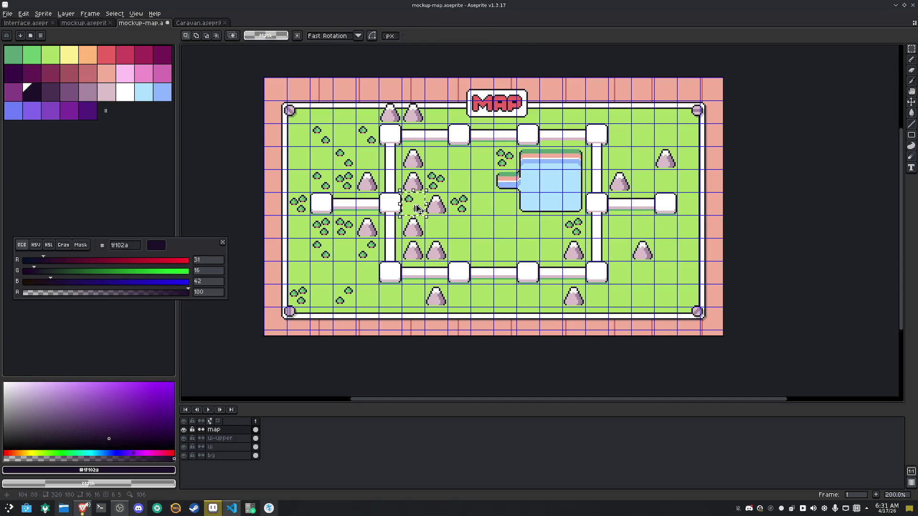
Move a copy of a second bush tile onto empty grass and mirror it horizontally
left_click_drag(424, 238, 448, 261)
key("shift+Right")
key("shift+Right")
key("shift+Right")
key("shift+Up")
key("shift+Left")
key("shift+Up")
key("shift+Right")
key("shift+Right")
key("shift+Down")
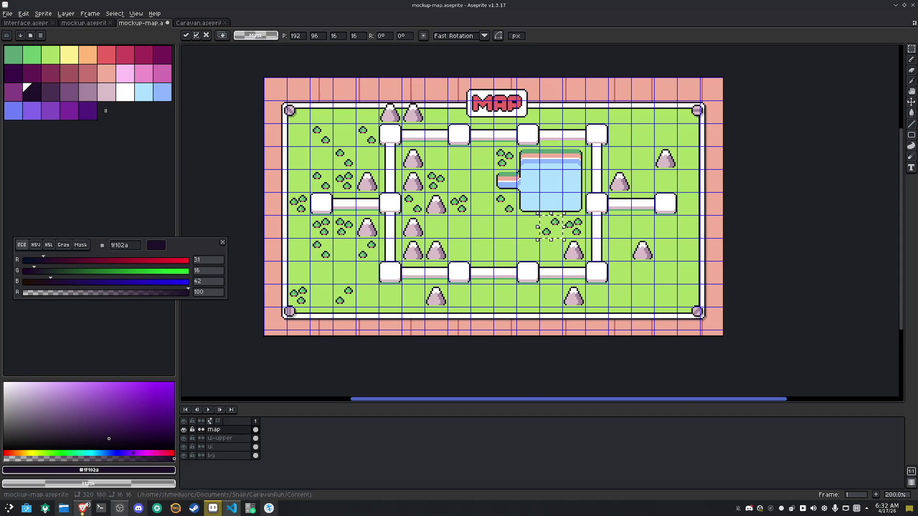
key("shift+Right")
key("shift+Right")
key("shift+Right")
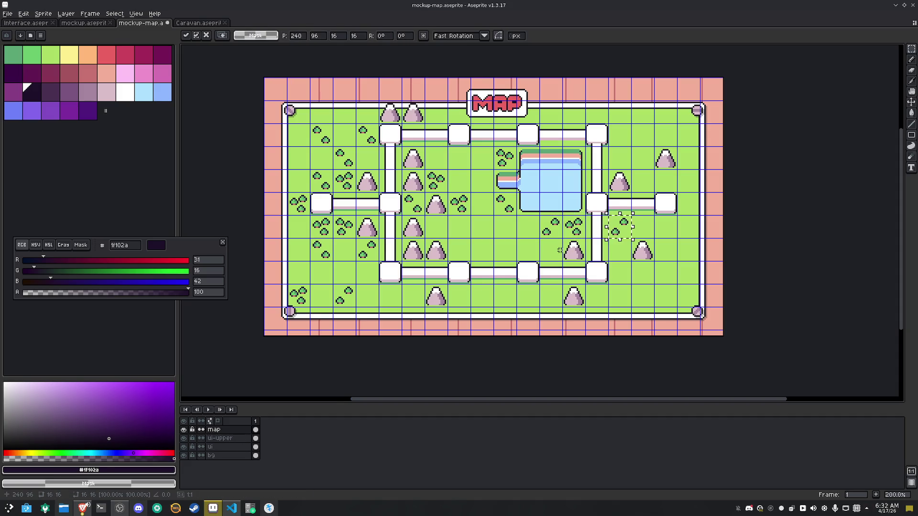
key("shift+Right")
key("shift+Up")
key("shift+Up")
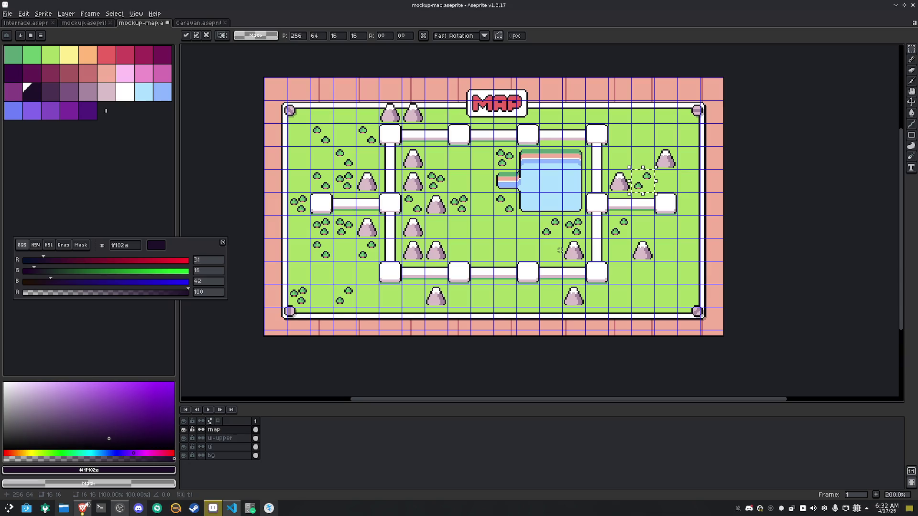
key("shift+Left")
key("shift+Up")
key("shift+h")
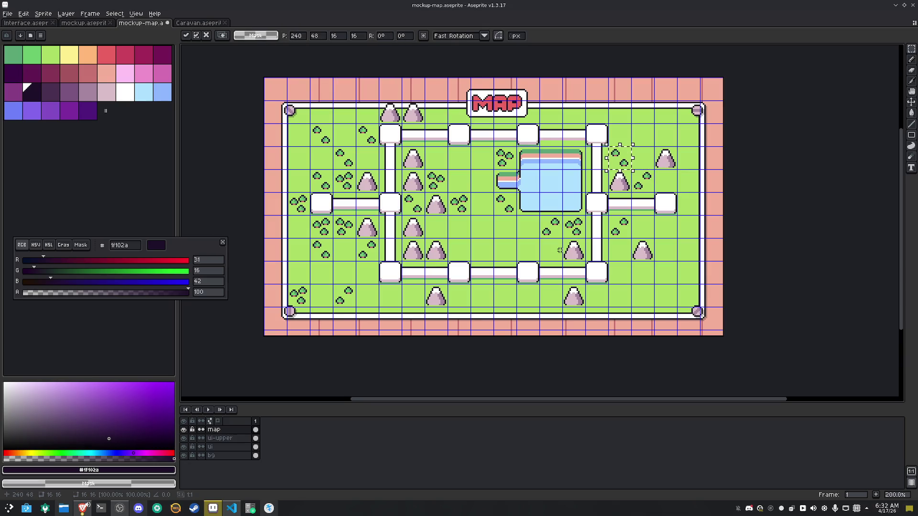
Shift the mirrored bush copy toward the lower right and drop it one tile down
key("shift+Down")
key("shift+Down")
key("shift+Down")
key("shift+Right")
key("shift+Down")
key("shift+Right")
key("shift+Up")
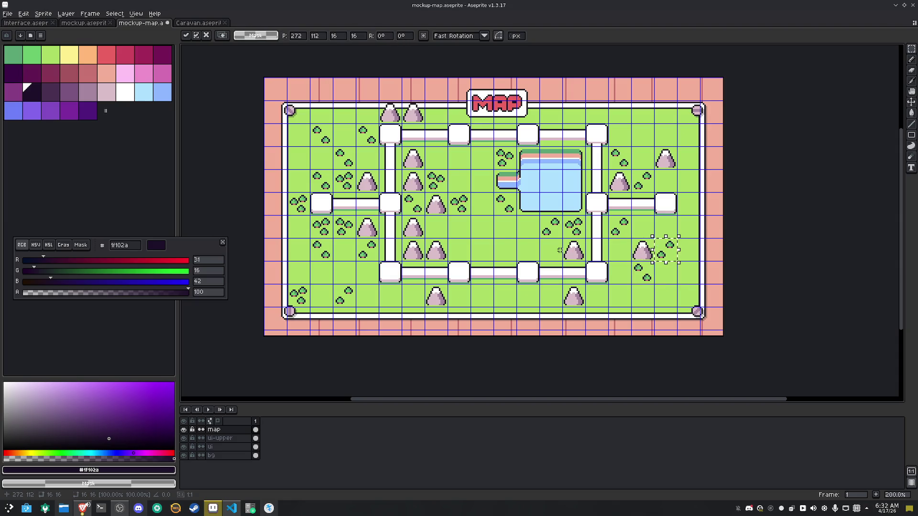
key("shift+Down")
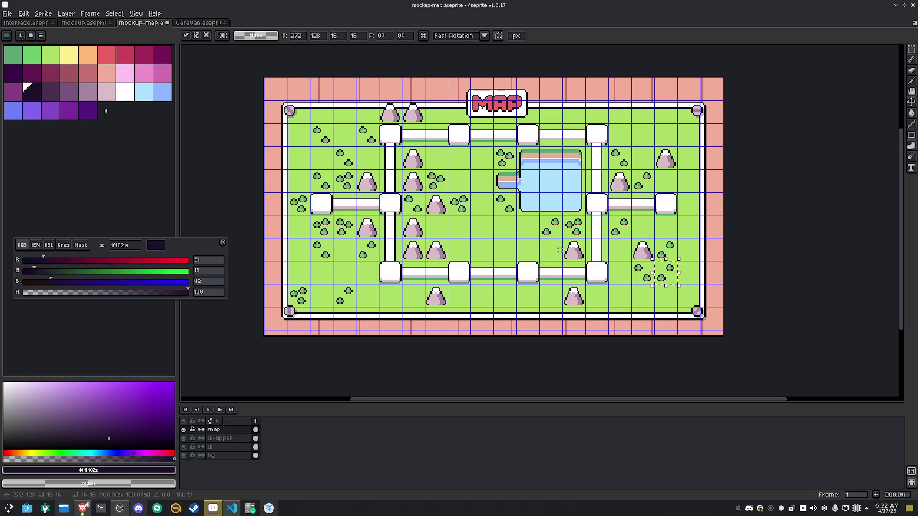
left_click_drag(449, 194, 463, 209)
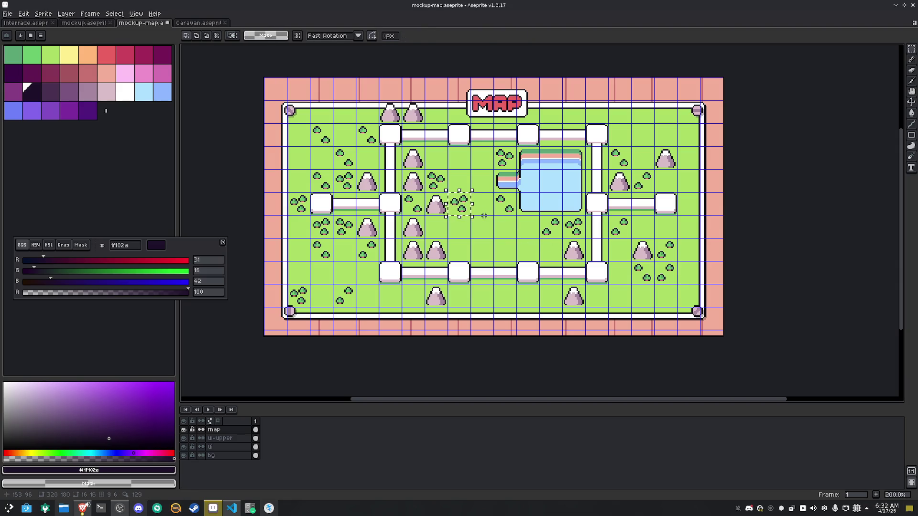
Leave bush copies across empty grass tiles on the right side of the map
key("shift+Down")
key("shift+Down")
key("shift+Down")
key("shift+Right")
key("shift+Right")
key("shift+Right")
key("shift+Left")
key("shift+Up")
key("Return")
key("shift+Right")
key("shift+Up")
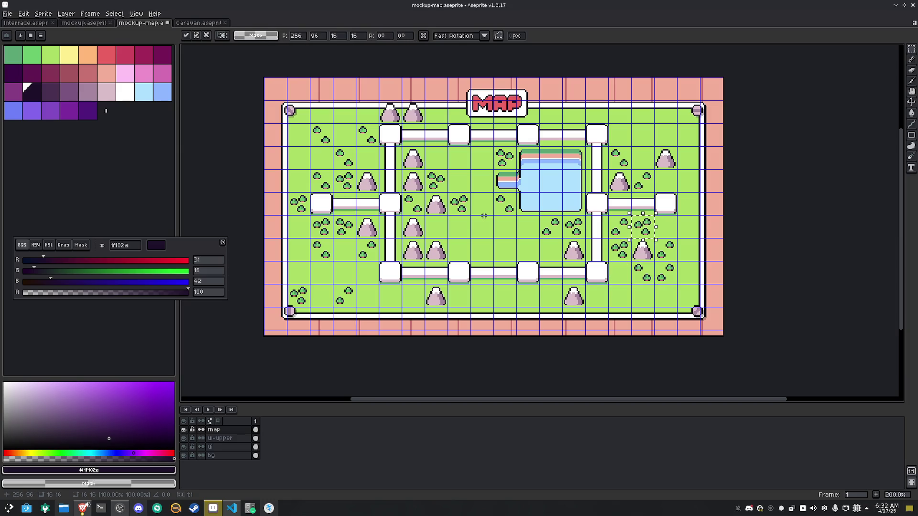
key("Return")
key("shift+Right")
key("shift+Right")
key("shift+Up")
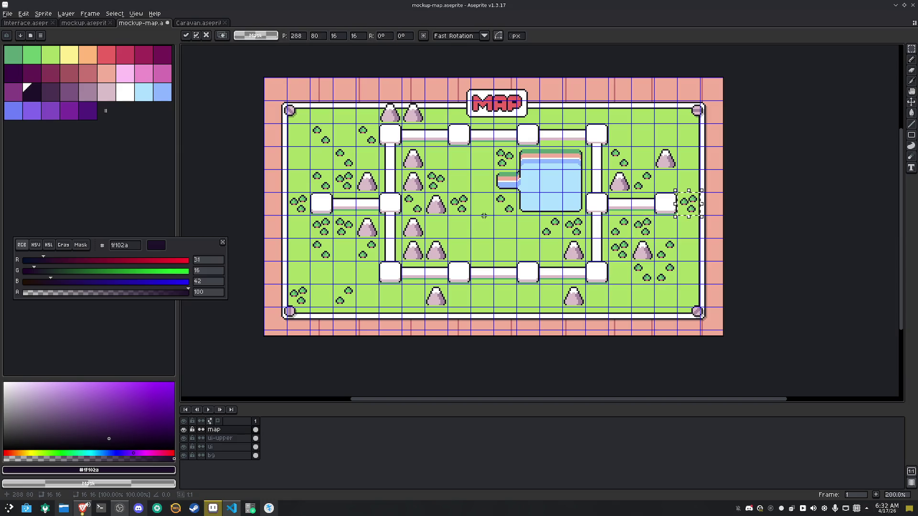
key("shift+Down")
key("shift+Down")
key("shift+Down")
key("shift+Left")
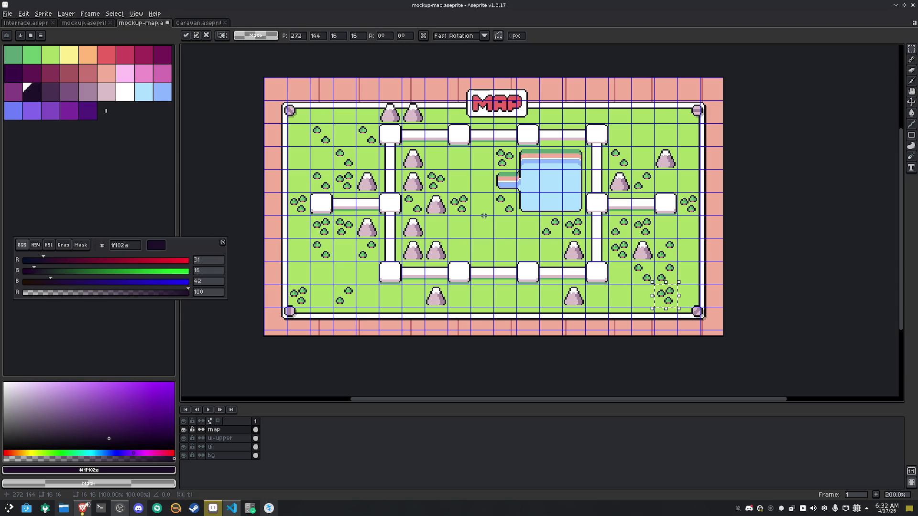
Carry bush copies five tiles left and into the upper-left area of the map
key("shift+Left")
key("shift+Left")
key("shift+Left")
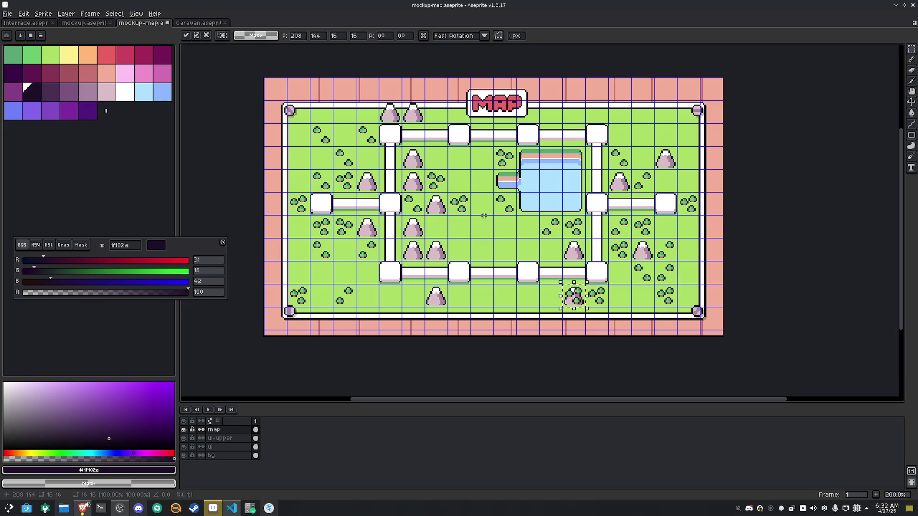
key("shift+Left")
key("shift+Left")
key("shift+Left")
key("shift+Up")
key("shift+Up")
key("shift+Right")
key("shift+Down")
key("shift+Down")
key("shift+Left")
key("shift+Left")
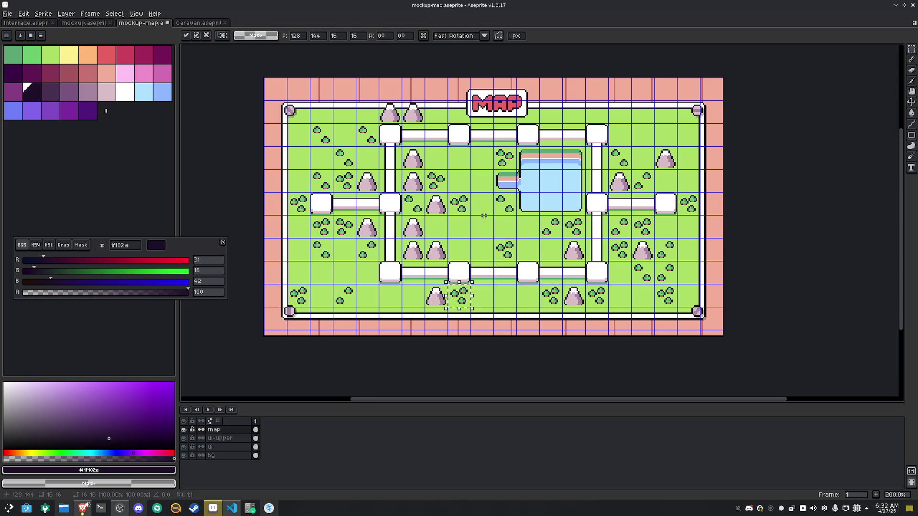
key("shift+Left")
key("shift+Left")
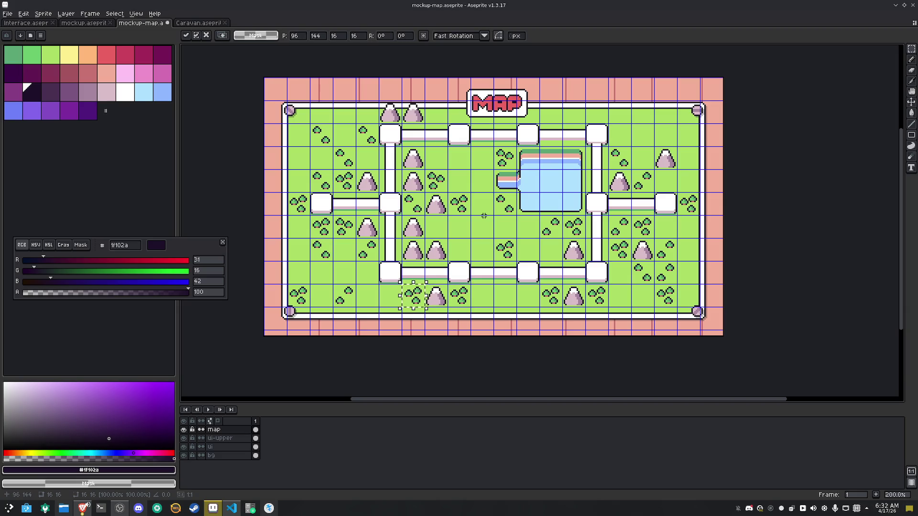
key("shift+Left")
key("shift+Up")
key("shift+Left")
key("shift+Up")
key("shift+Left")
key("shift+Up")
key("shift+Up")
key("shift+Up")
key("shift+Right")
key("shift+Up")
Place bush copies beside the MAP title and toward the upper-right corner
key("shift+Right")
key("shift+Right")
key("shift+Right")
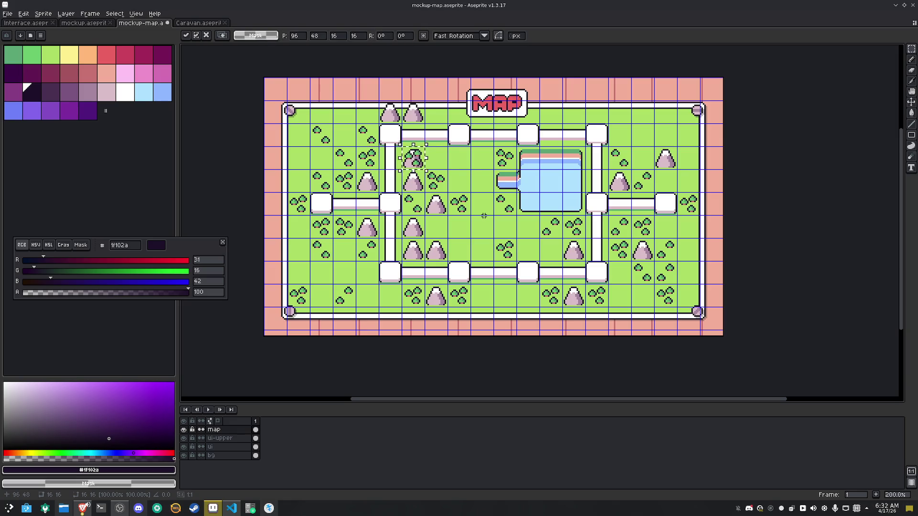
key("shift+Up")
key("shift+Up")
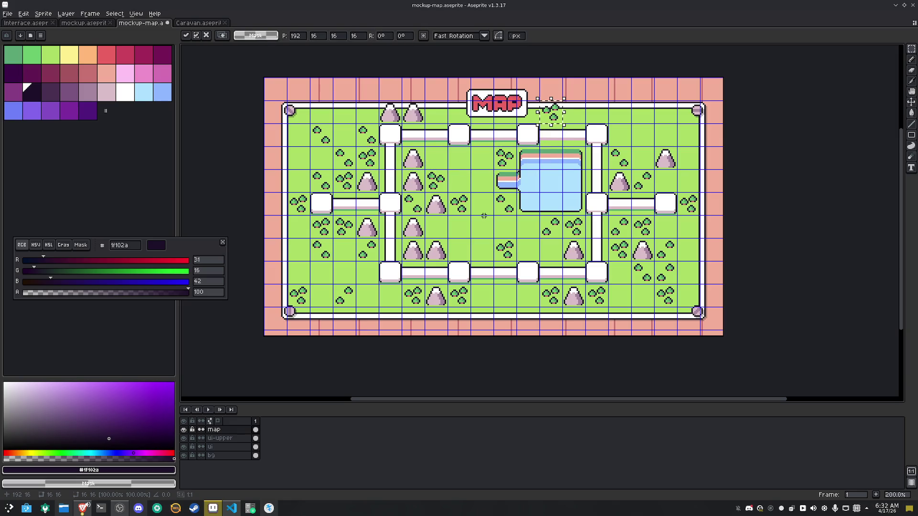
key("shift+Right")
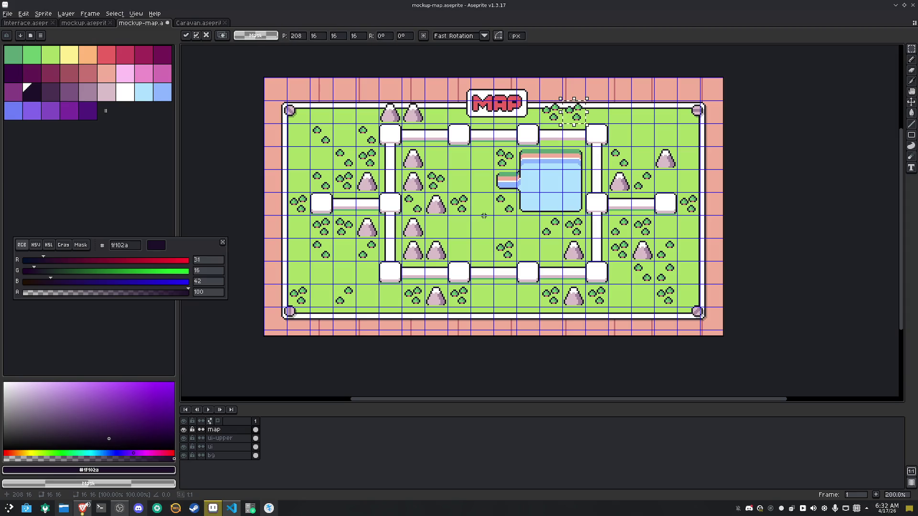
key("shift+Right")
key("shift+Right")
key("shift+Right")
key("shift+Down")
key("shift+Right")
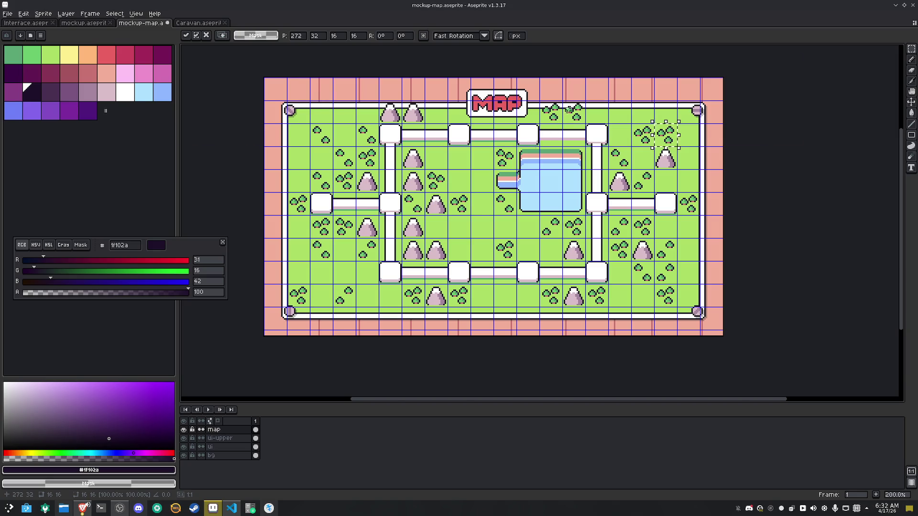
scroll(568, 109, "up", 3)
mouse_move(645, 70)
left_mouse_down()
mouse_move(508, 93)
mouse_move(486, 106)
left_mouse_up()
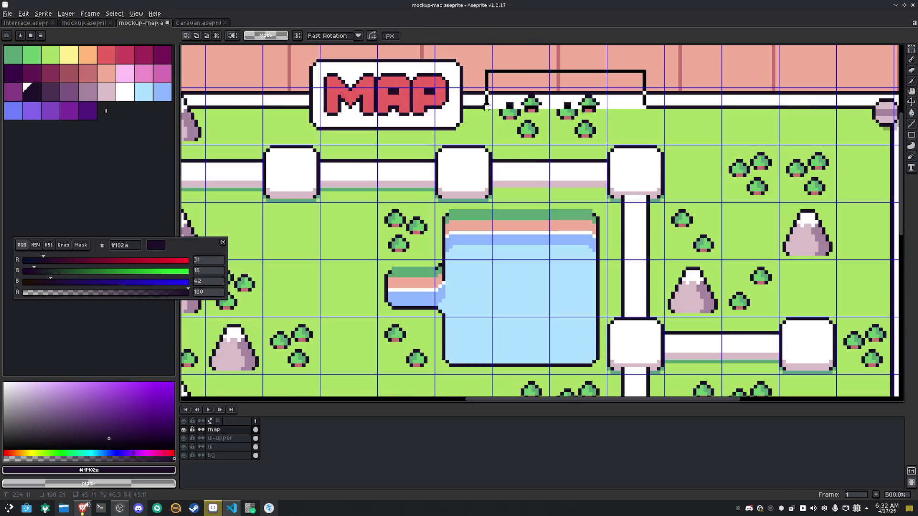
Deselect the bushes, centre the map, and briefly select the two top mountains
left_click(682, 139)
scroll(684, 142, "down", 3)
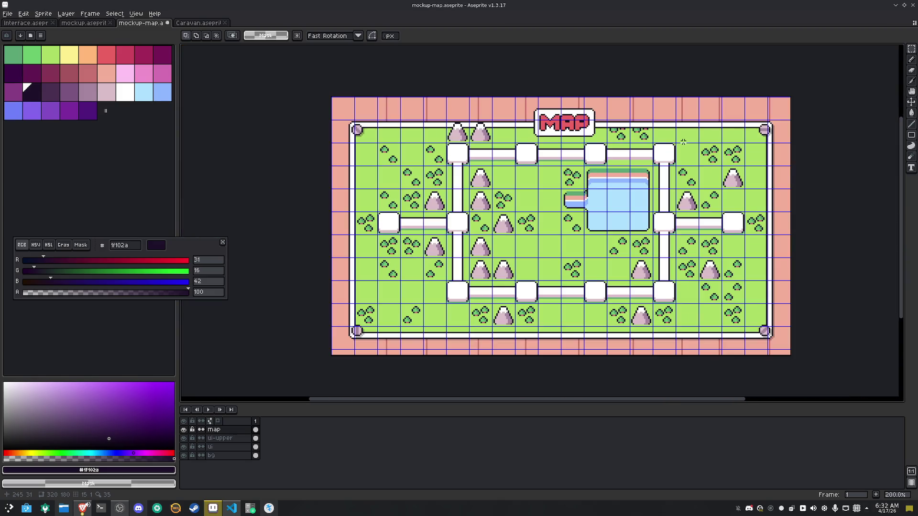
left_click_drag(653, 191, 619, 184)
key("m")
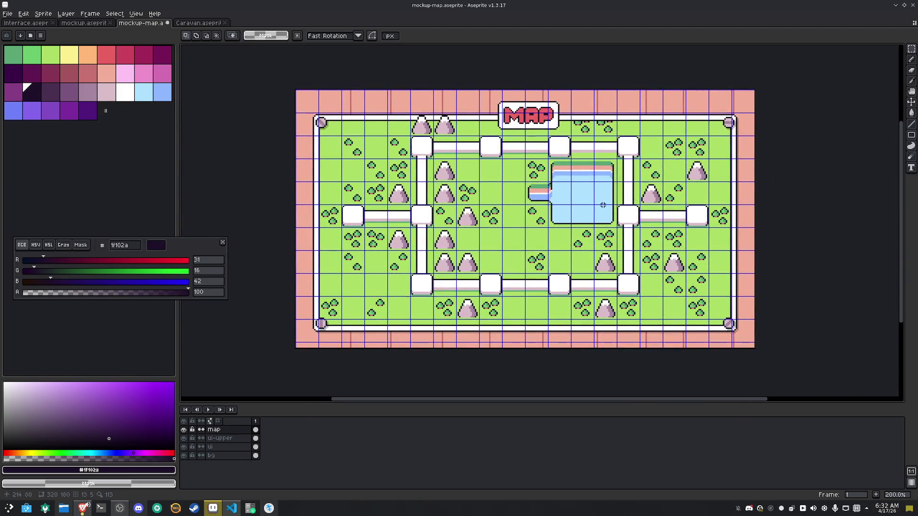
left_click_drag(468, 105, 400, 123)
left_click(573, 248)
Insert a new layer above the map layer and rename it map-ui
right_click(238, 432)
mouse_move(258, 444)
left_click(303, 443)
double_click(232, 432)
type("map-")
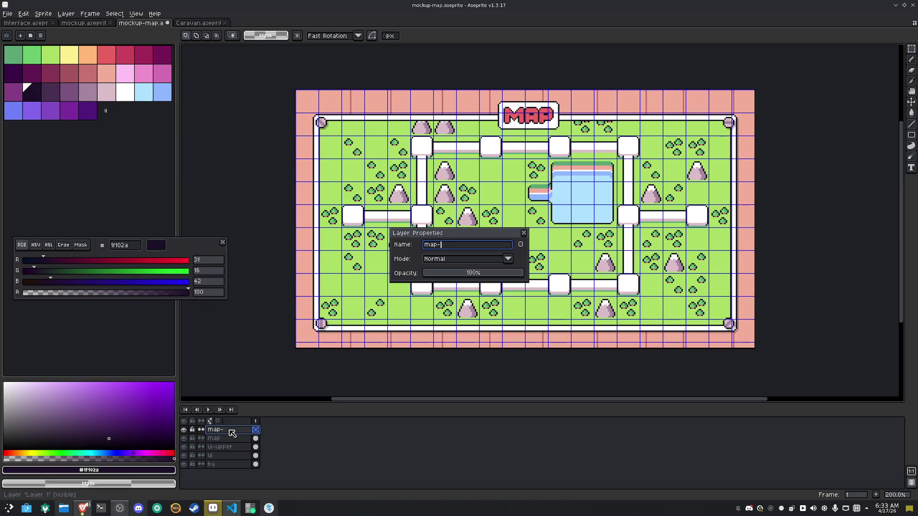
type("ui")
key("Return")
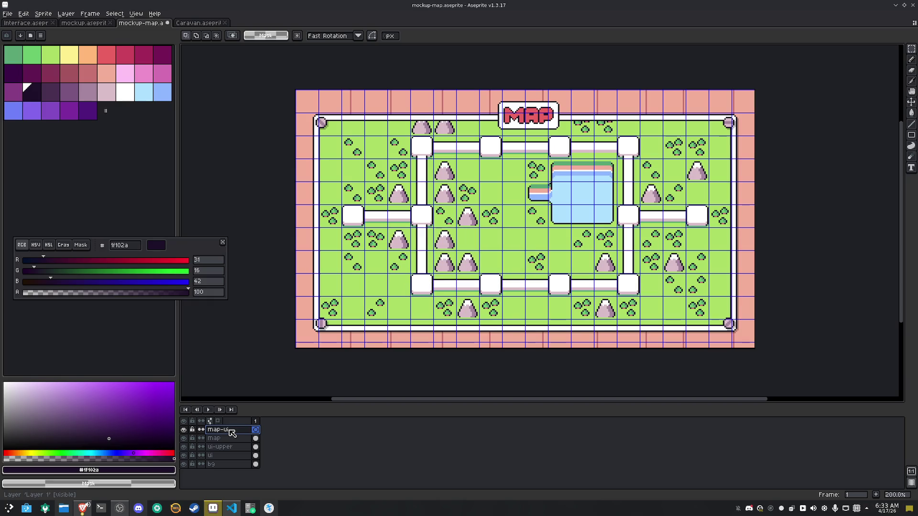
In mockup.aseprite, select the small caravan icon in the row above the caravan scene
left_click(85, 22)
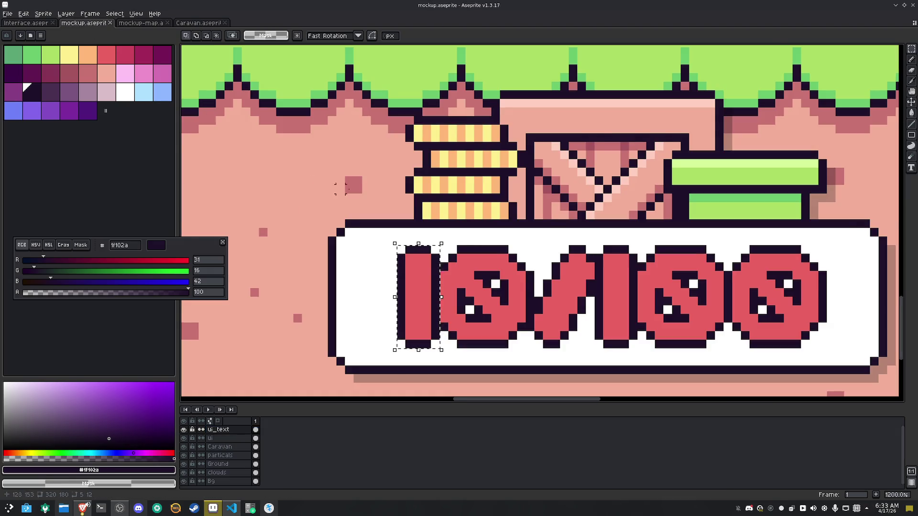
scroll(364, 191, "down", 3)
scroll(364, 191, "down", 2)
mouse_move(453, 181)
left_mouse_down()
mouse_move(616, 196)
mouse_move(604, 340)
left_mouse_up()
mouse_move(509, 188)
left_mouse_down()
mouse_move(532, 338)
mouse_move(293, 245)
left_mouse_up()
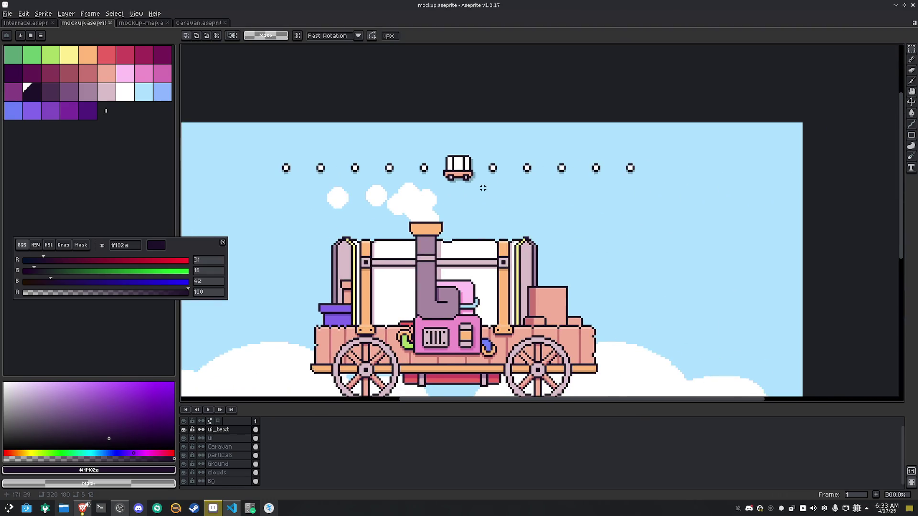
scroll(480, 190, "up", 2)
left_click_drag(404, 115, 480, 186)
Make the ui layer active, grab the selected caravan icon, and return to mockup-map
left_click(184, 438)
left_click(184, 438)
left_click(217, 437)
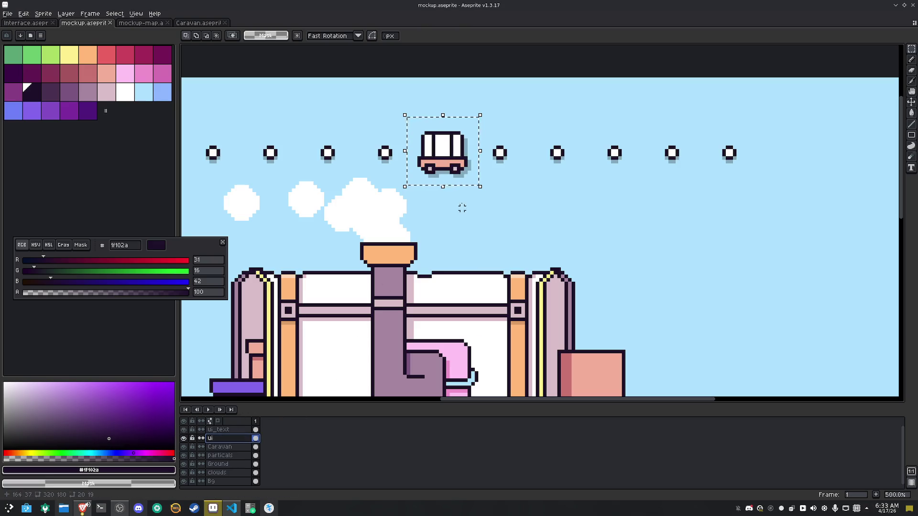
left_click(462, 168)
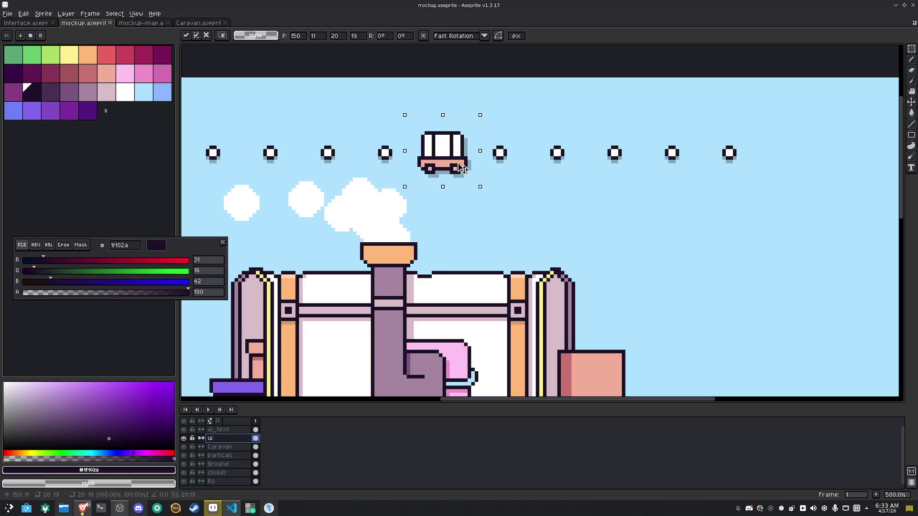
left_click(149, 25)
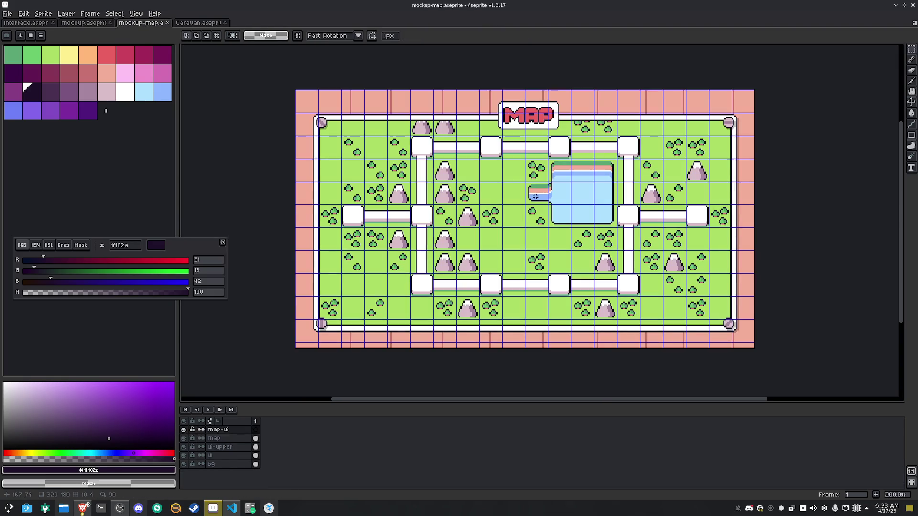
Paste the caravan onto a central grass tile and fill away its green drop shadow
scroll(532, 227, "up", 3)
key("ctrl+v")
left_click_drag(518, 220, 498, 252)
scroll(498, 252, "up", 2)
key("g")
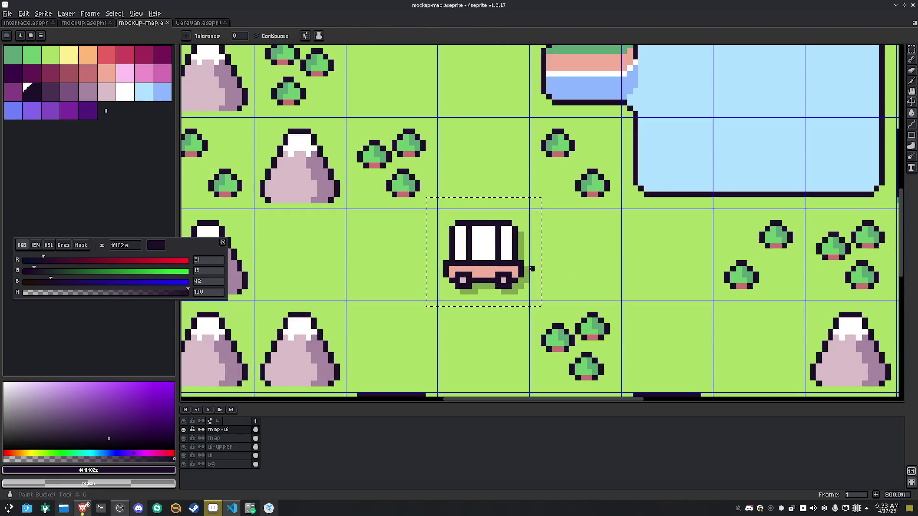
right_click(523, 262)
right_click(464, 290)
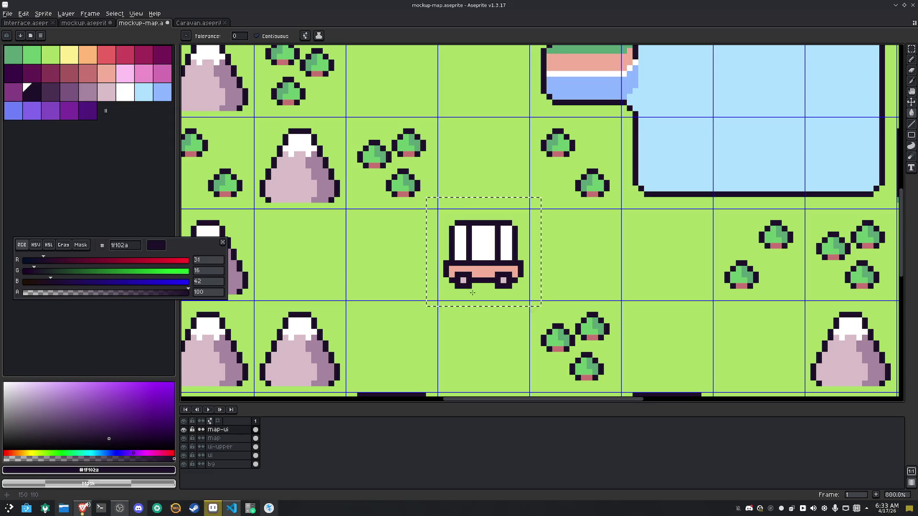
Nudge the caravan into place just left of the pond and commit it
key("m")
scroll(590, 274, "down", 3)
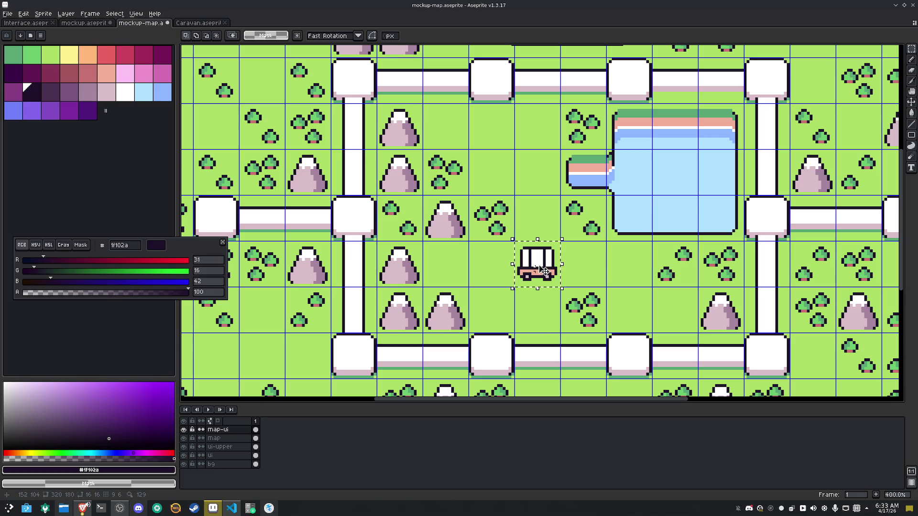
scroll(545, 271, "down", 1)
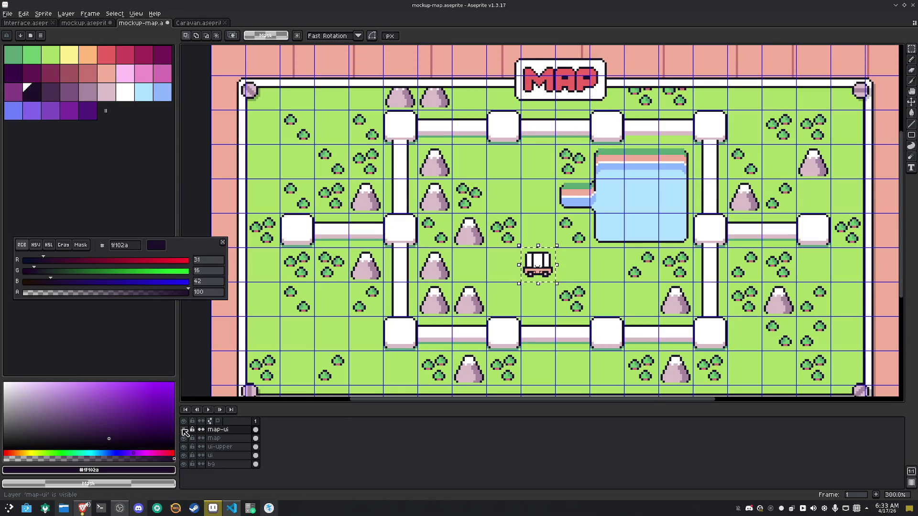
mouse_move(553, 272)
left_mouse_down()
mouse_move(298, 228)
mouse_move(545, 271)
left_mouse_up()
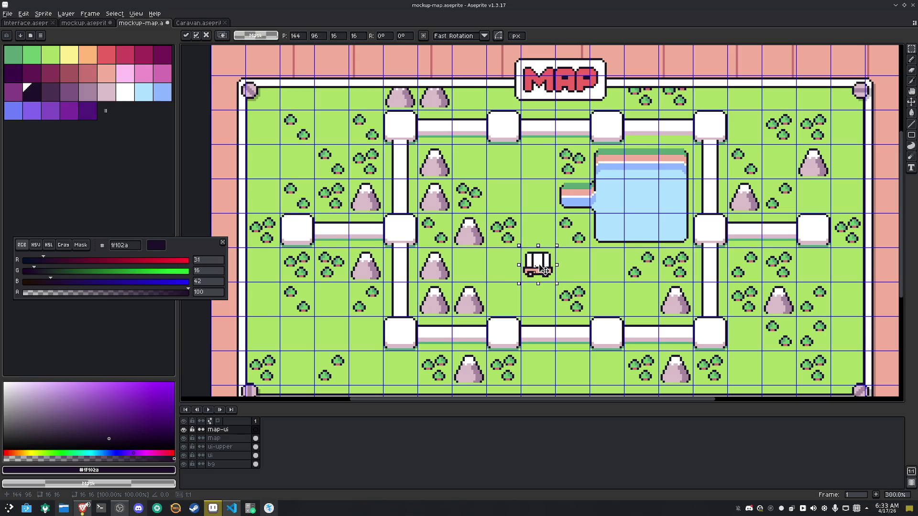
key("Return")
scroll(554, 258, "up", 6)
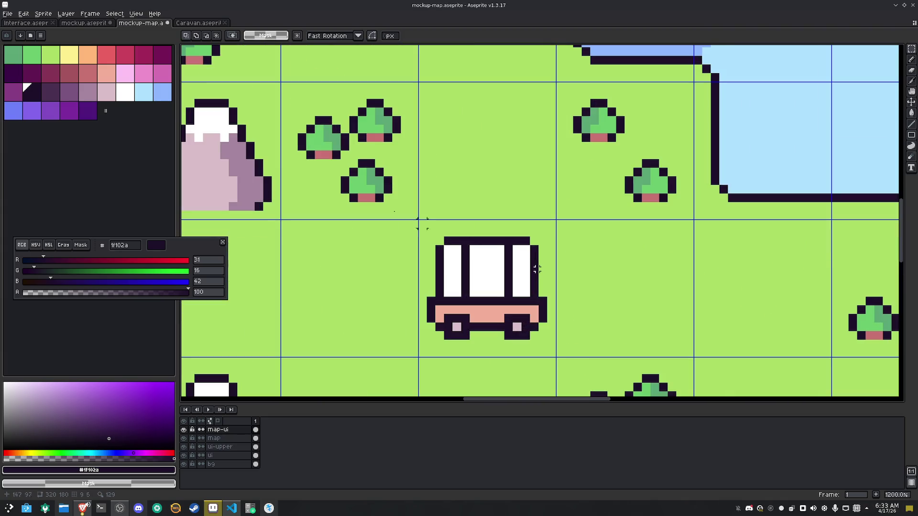
Paint the tops of the caravan's right, middle and left windows light pink
left_click(107, 95)
key("b")
left_click_drag(524, 249, 525, 257)
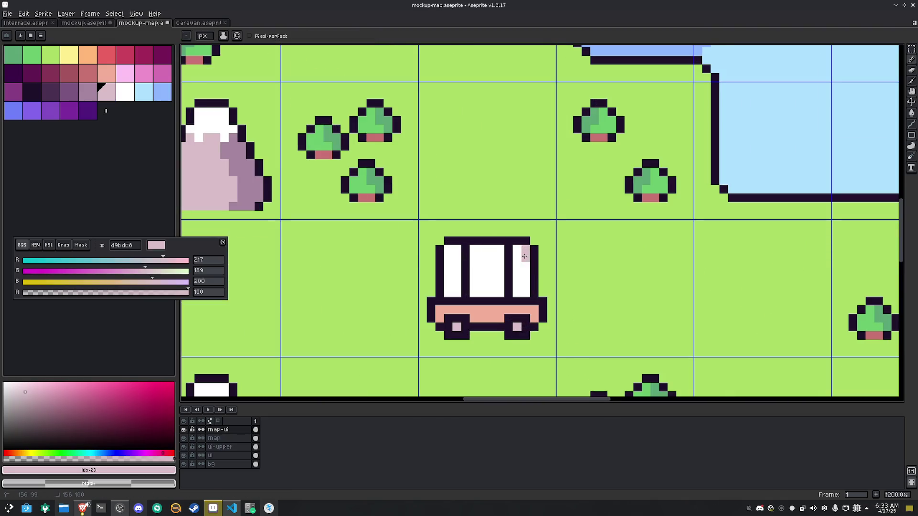
left_click(517, 250)
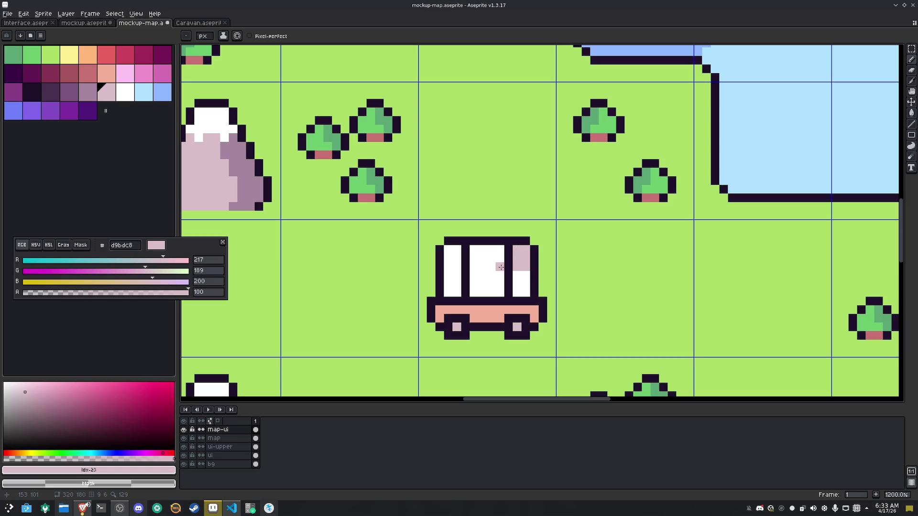
mouse_move(476, 254)
left_mouse_down()
mouse_move(466, 267)
mouse_move(457, 253)
mouse_move(448, 263)
left_mouse_up()
Sample the caravan's dark outline colour and extend the outline up its left side
key("i")
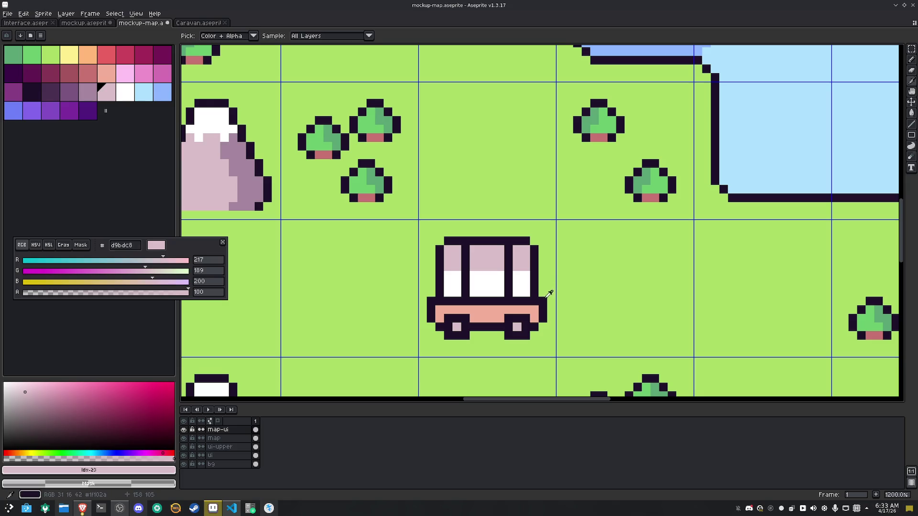
left_click(546, 293)
key("b")
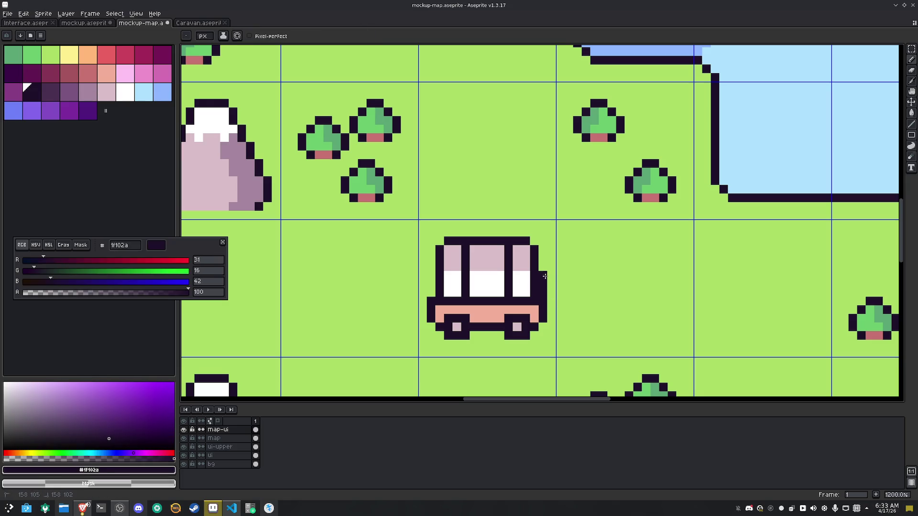
left_click_drag(428, 293, 428, 266)
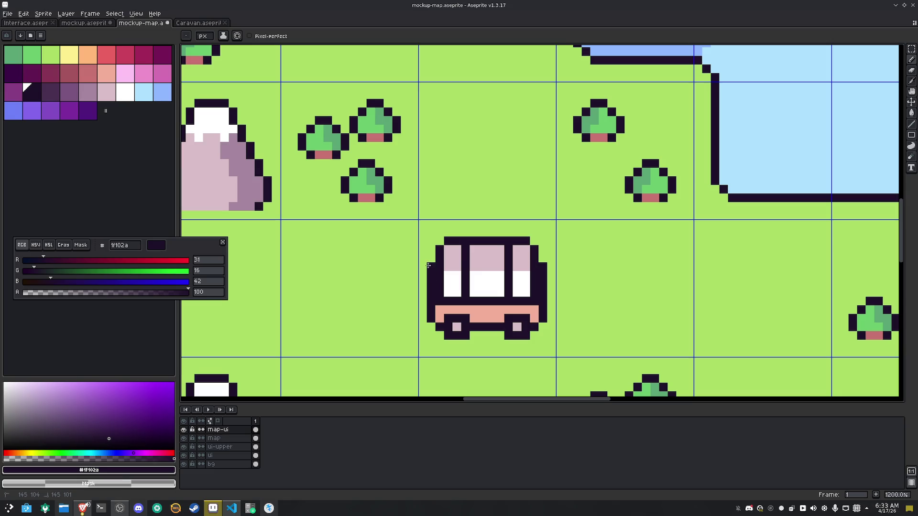
left_click(440, 302, "alt")
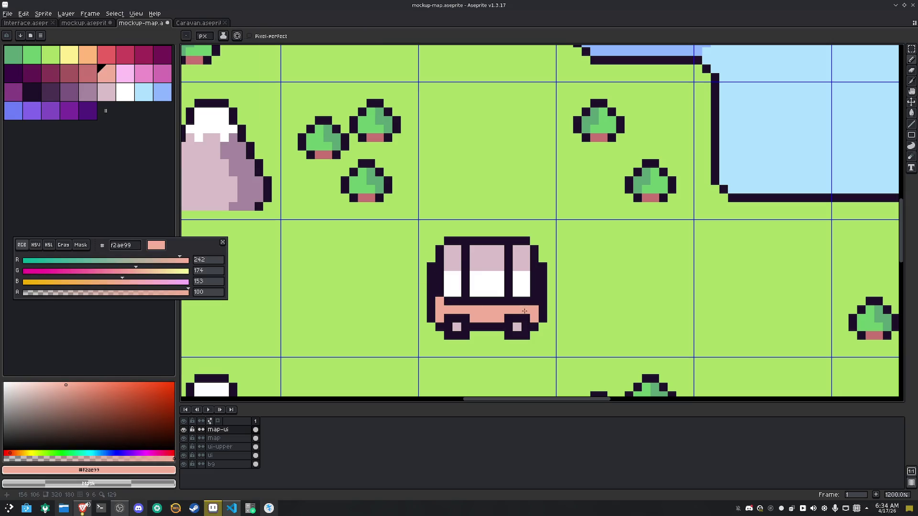
left_click(547, 300, "alt")
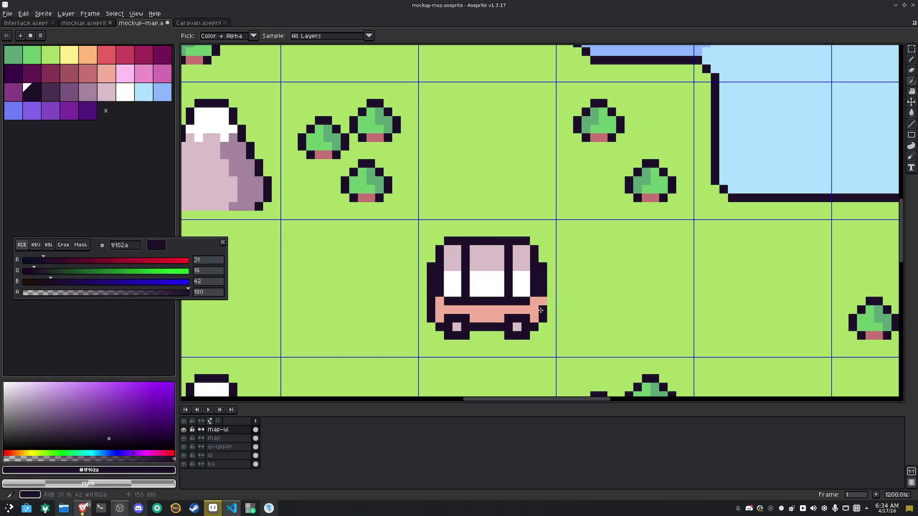
Draw a dusty red #c97373 stripe along the caravan's base instead of filling the band
left_click(93, 77)
key("g")
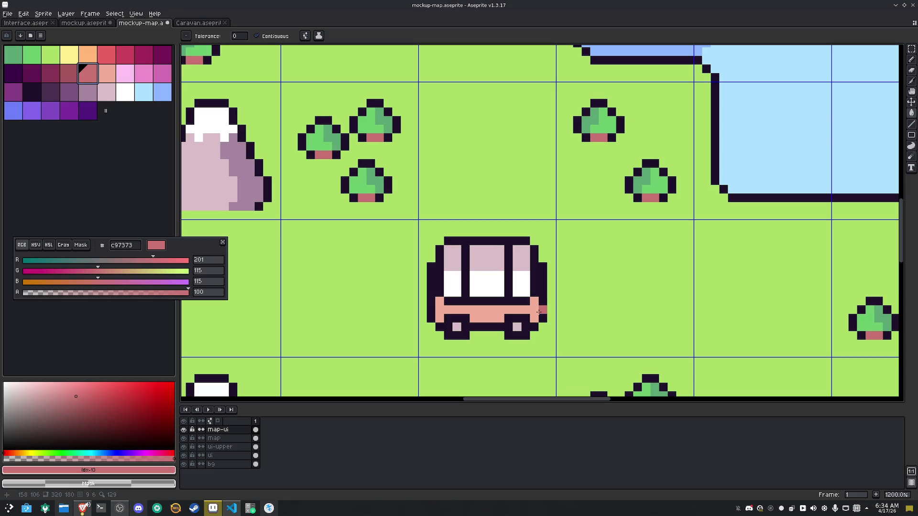
left_click(536, 312)
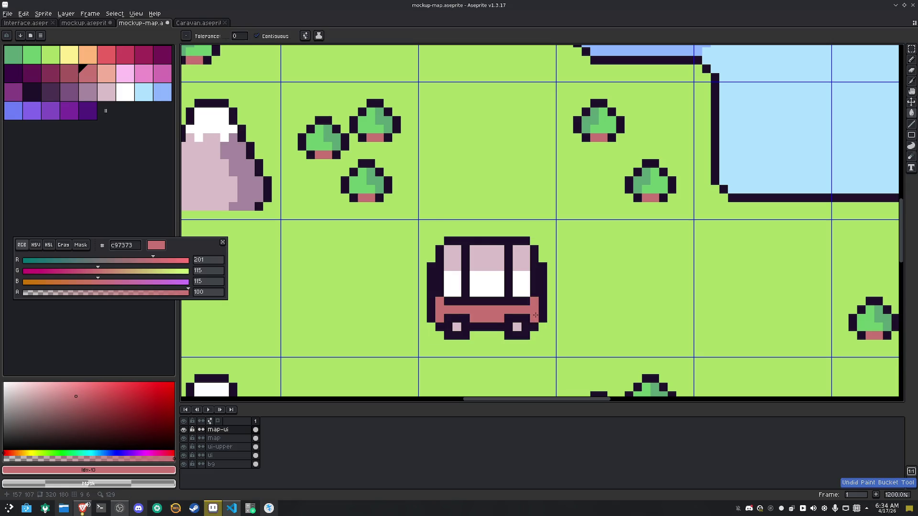
key("ctrl+z")
key("b")
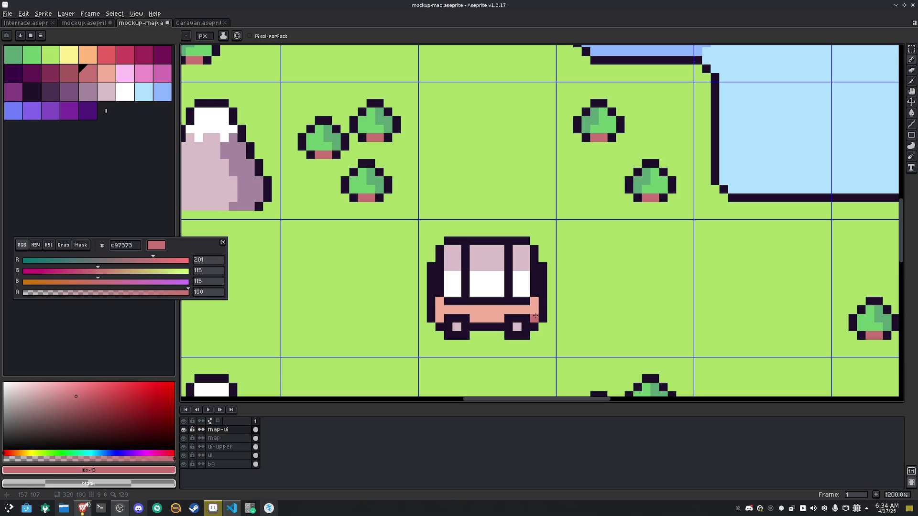
left_click_drag(493, 316, 439, 316)
scroll(498, 297, "down", 5)
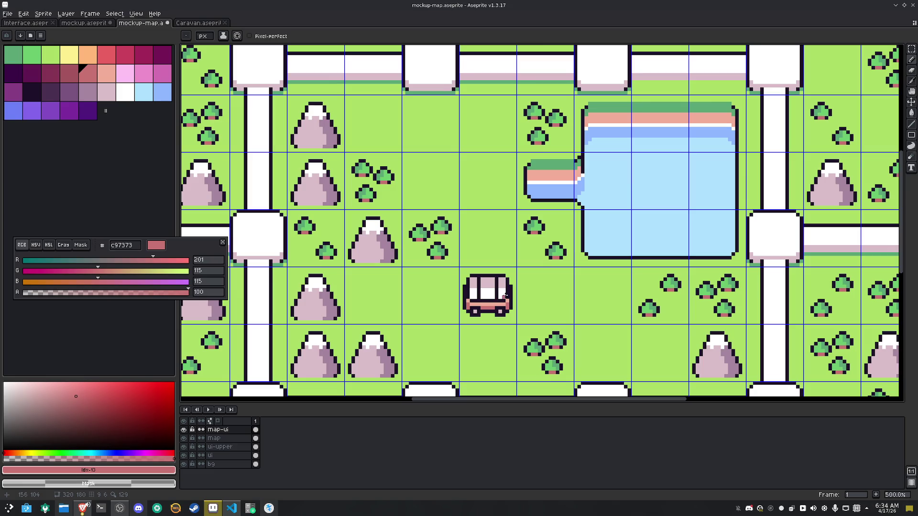
Select the caravan's 16×16 tile and step it one cell left
scroll(507, 296, "down", 2)
key("m")
scroll(550, 282, "up", 1)
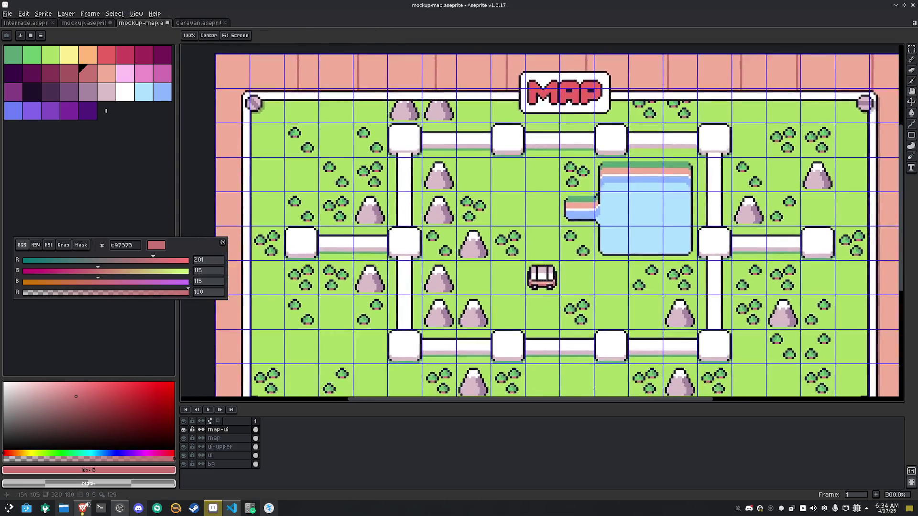
left_click_drag(528, 263, 551, 285)
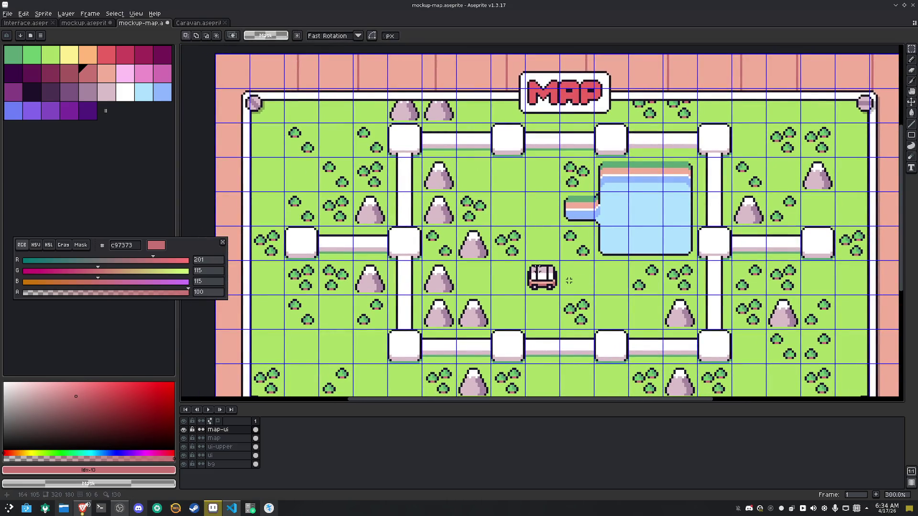
left_click_drag(528, 263, 551, 284)
key("Up")
key("Up")
key("Down")
key("Left")
key("Left")
key("Left")
key("Left")
key("Left")
key("Left")
key("Left")
Nudge the caravan up a few pixels and right toward the map centre, then drop it
key("Right")
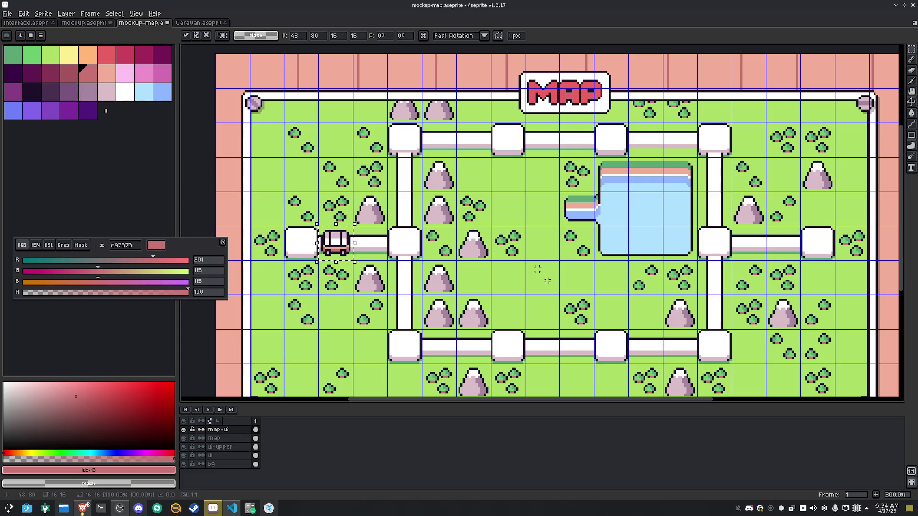
key("Up")
key("Left")
key("Up")
key("Up")
key("Up")
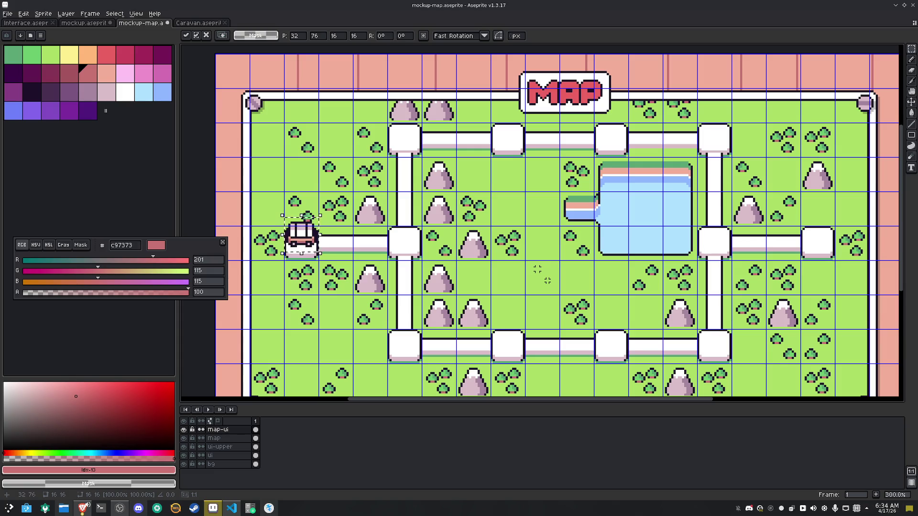
key("shift+Right")
key("shift+Right")
key("shift+Right")
key("Down")
key("Down")
key("Down")
key("Down")
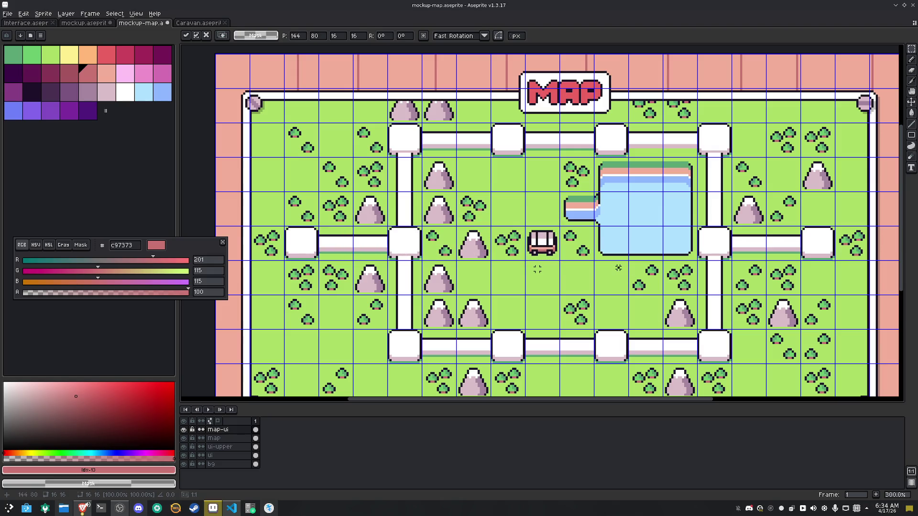
key("Return")
Narrow the caravan by shifting its right half one pixel left and left half one pixel right
scroll(538, 269, "up", 6)
mouse_move(545, 264)
left_mouse_down()
mouse_move(545, 136)
mouse_move(484, 134)
left_mouse_up()
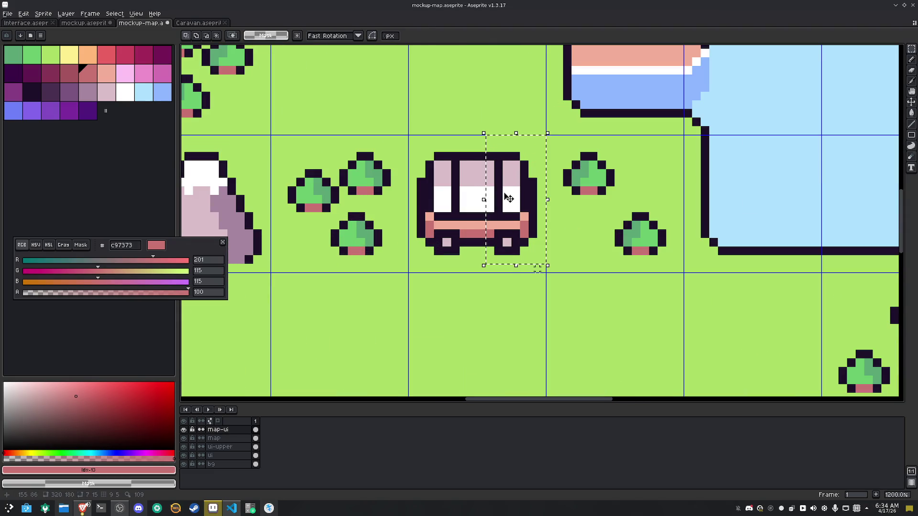
left_click_drag(509, 197, 499, 197)
left_click_drag(406, 142, 470, 265)
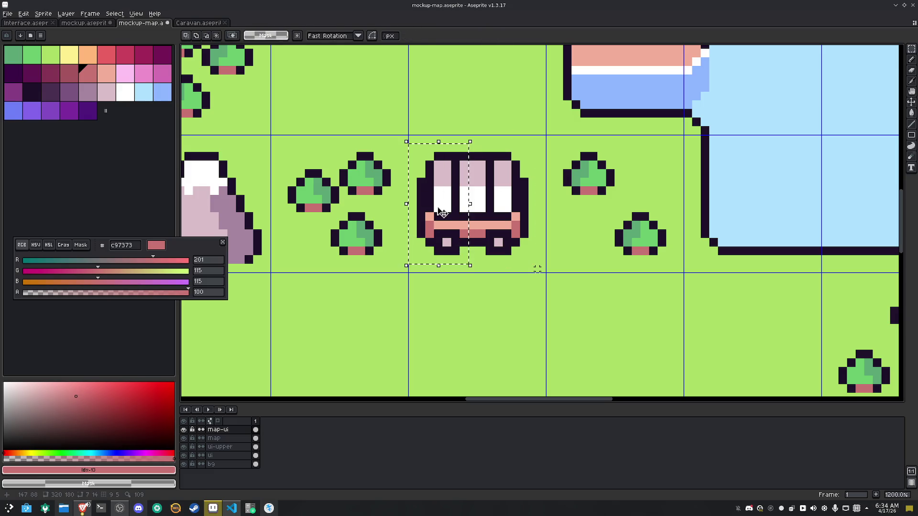
left_click_drag(442, 212, 453, 212)
key("Return")
Move the caravan tile onto the leftmost node of the middle road and deselect
scroll(538, 269, "down", 6)
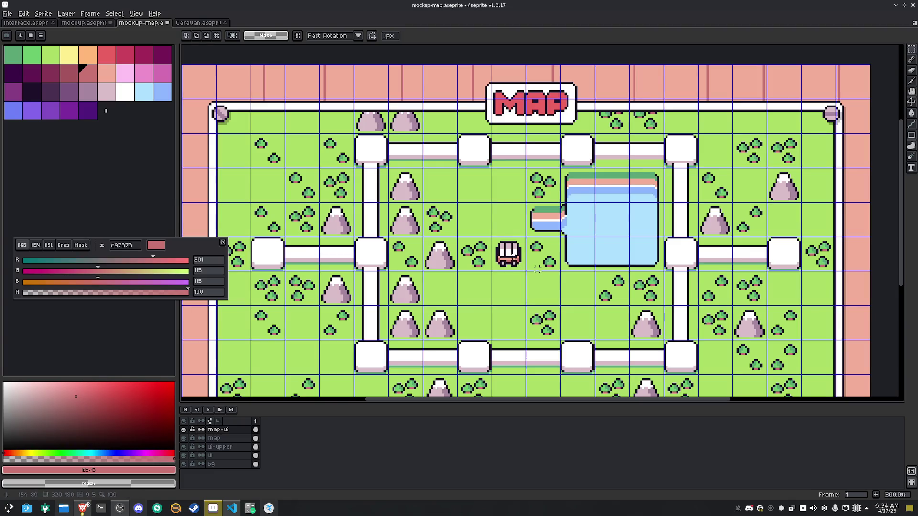
left_click_drag(524, 268, 513, 258)
key("shift+Left")
key("shift+Left")
key("shift+Left")
key("Up")
key("Up")
key("Up")
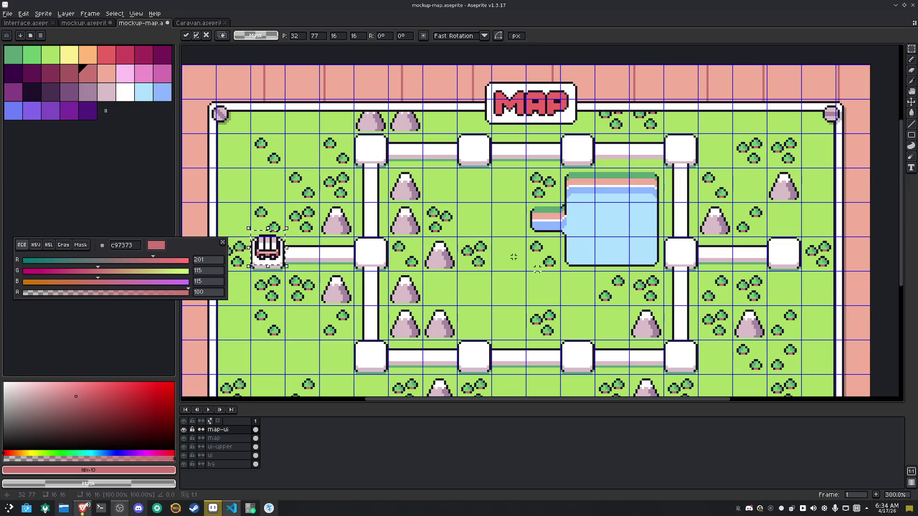
key("shift+Right")
key("shift+Right")
key("shift+Right")
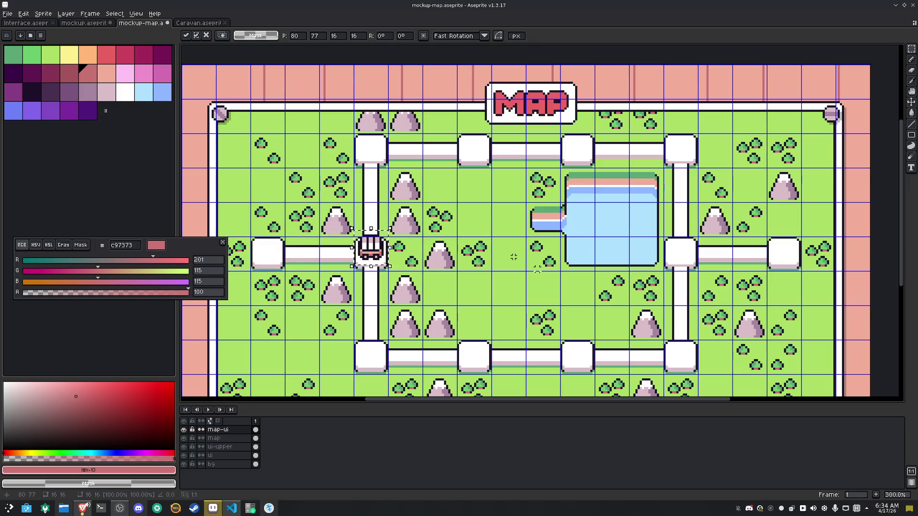
key("shift+Up")
key("shift+Up")
key("shift+Up")
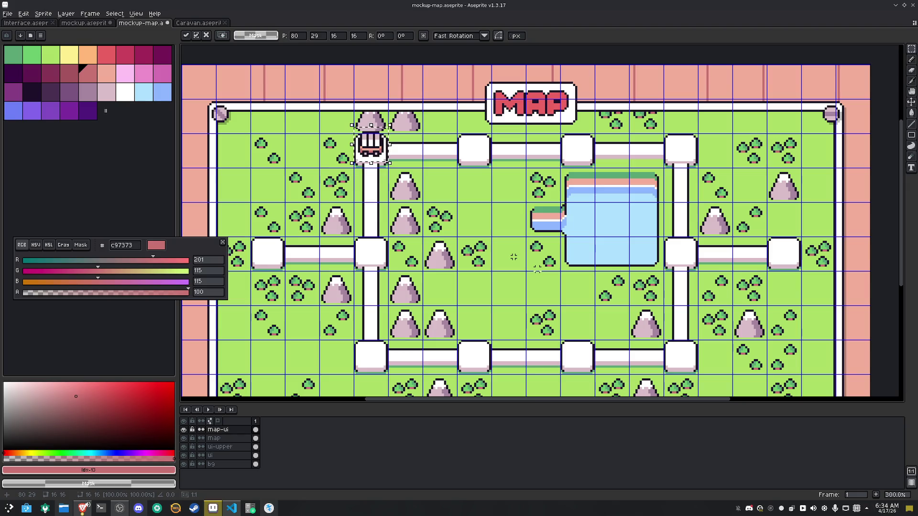
key("shift+Down")
key("shift+Down")
key("shift+Down")
key("shift+Left")
key("shift+Left")
key("shift+Left")
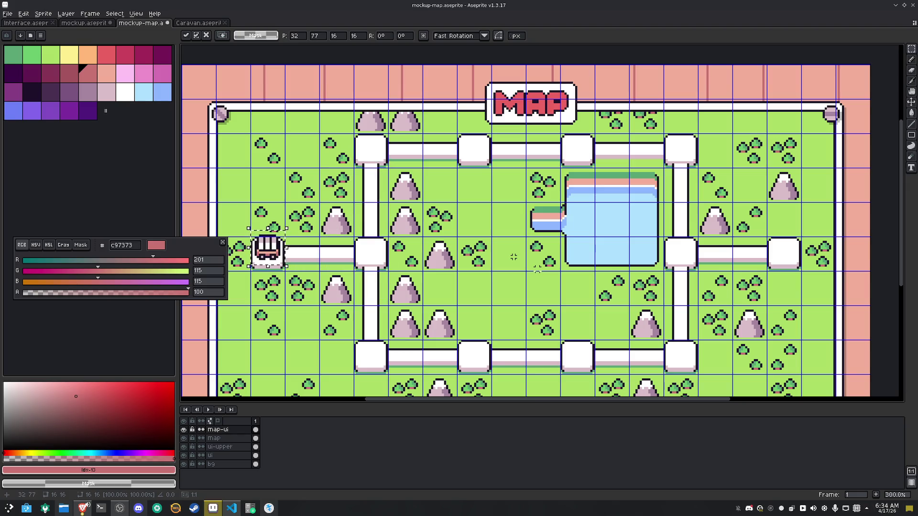
key("ctrl+d")
scroll(575, 244, "left", 3)
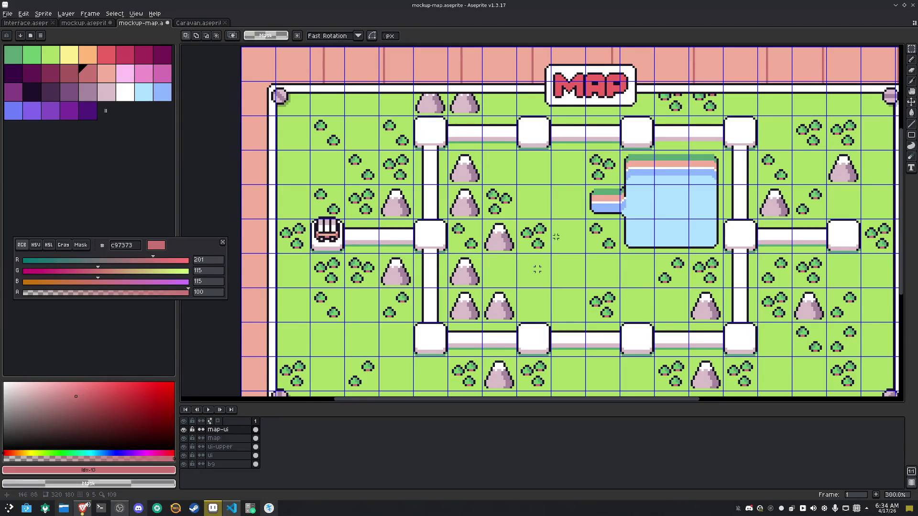
Sample the dark outline colour from the canvas for drawing
right_click(433, 227)
key("Escape")
scroll(435, 234, "up", 7)
key("i")
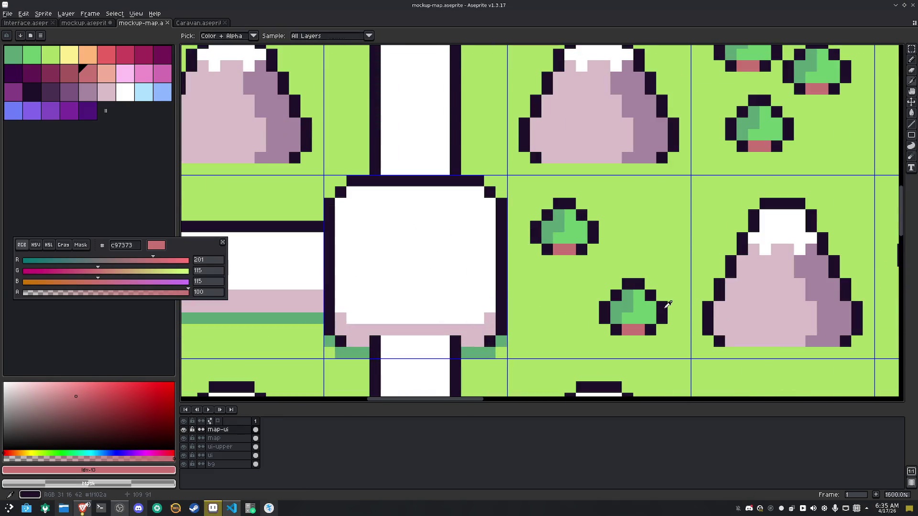
left_click(668, 304)
left_click(444, 215)
key("ctrl+z")
scroll(730, 259, "right", 5)
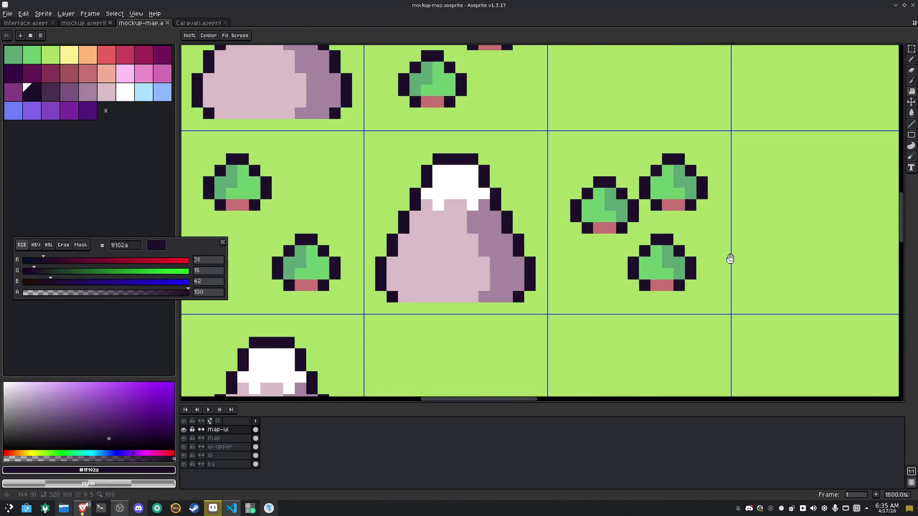
key("b")
Draw a dark A-shaped outline with a top bar and two legs on the grass cell
mouse_move(436, 152)
left_mouse_down()
mouse_move(511, 155)
mouse_move(517, 209)
mouse_move(438, 209)
mouse_move(437, 157)
left_mouse_up()
left_click_drag(437, 221, 438, 289)
left_click_drag(516, 220, 517, 290)
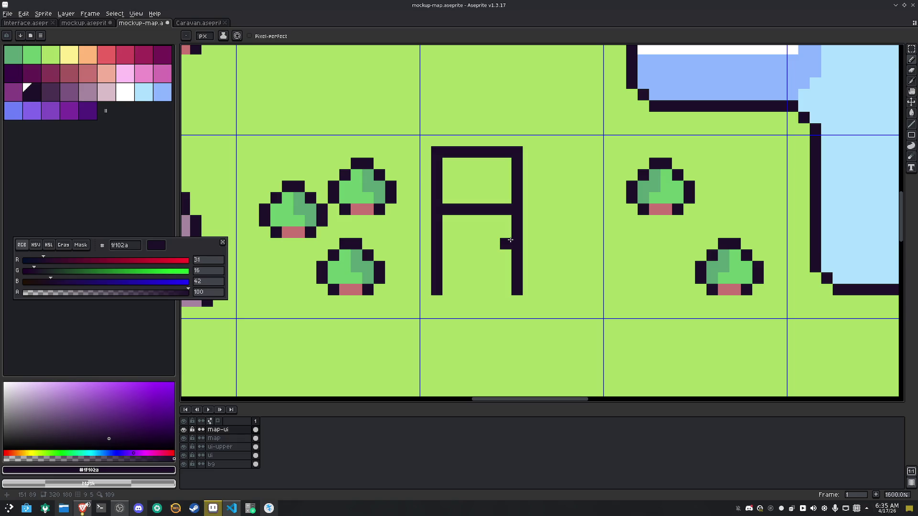
left_click_drag(510, 240, 452, 238)
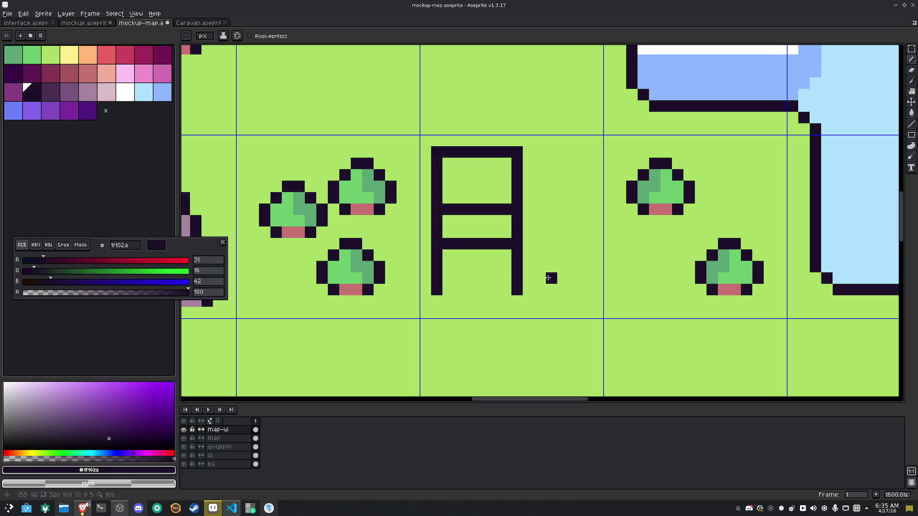
left_click_drag(501, 240, 447, 242)
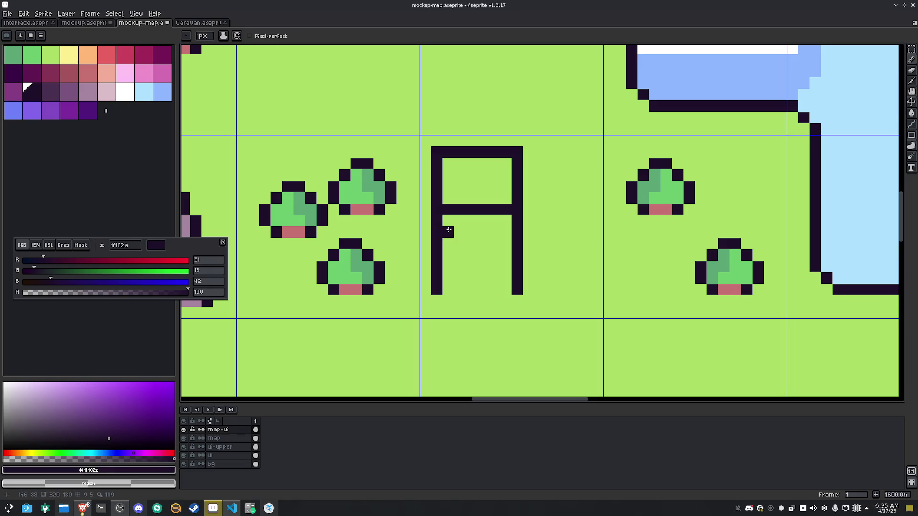
key("ctrl+z")
key("ctrl+z")
key("ctrl+z")
Rework the outline into a left roof slope and left wall, erasing the right wall and bar end
mouse_move(506, 198)
left_mouse_down()
mouse_move(471, 163)
mouse_move(425, 208)
mouse_move(439, 178)
left_mouse_up()
key("ctrl+z")
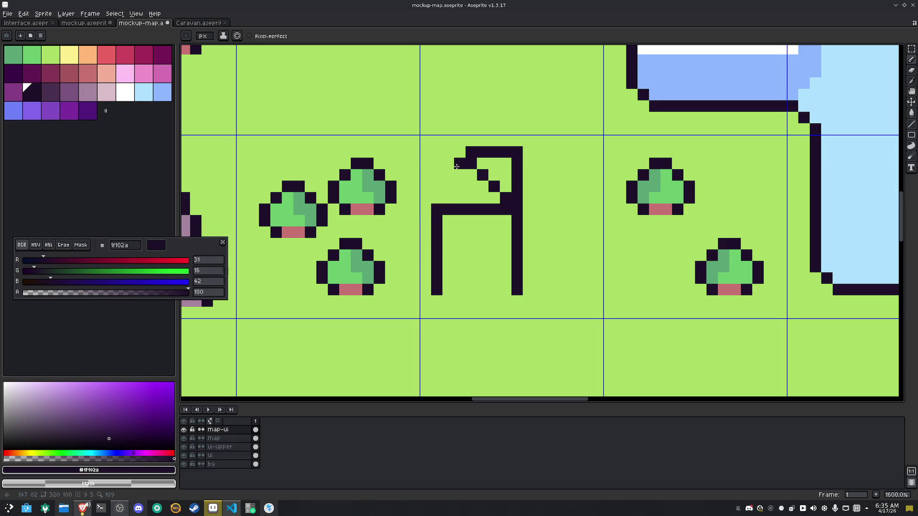
mouse_move(459, 152)
left_mouse_down()
mouse_move(508, 152)
mouse_move(517, 199)
left_mouse_up()
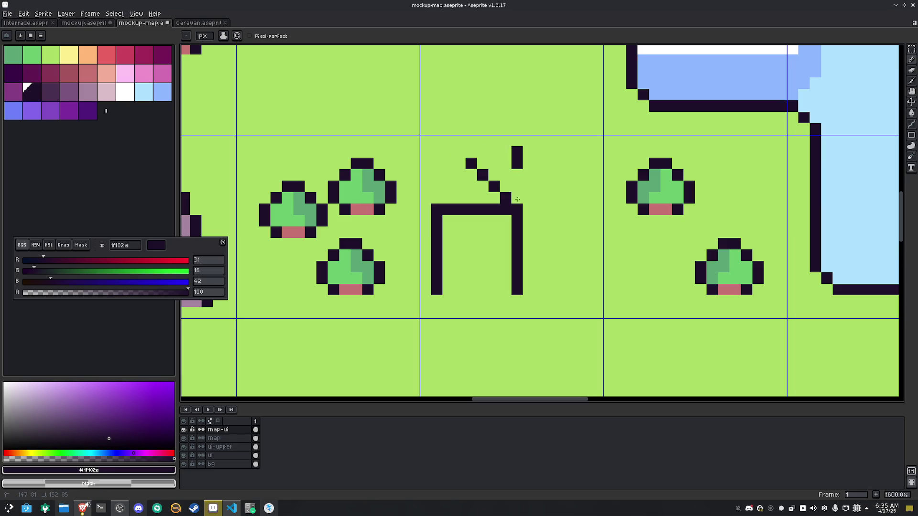
mouse_move(517, 152)
left_mouse_down()
mouse_move(516, 164)
mouse_move(457, 165)
mouse_move(459, 176)
mouse_move(424, 211)
mouse_move(436, 297)
left_mouse_up()
left_click(436, 209)
left_click_drag(425, 221, 423, 292)
left_click(435, 209)
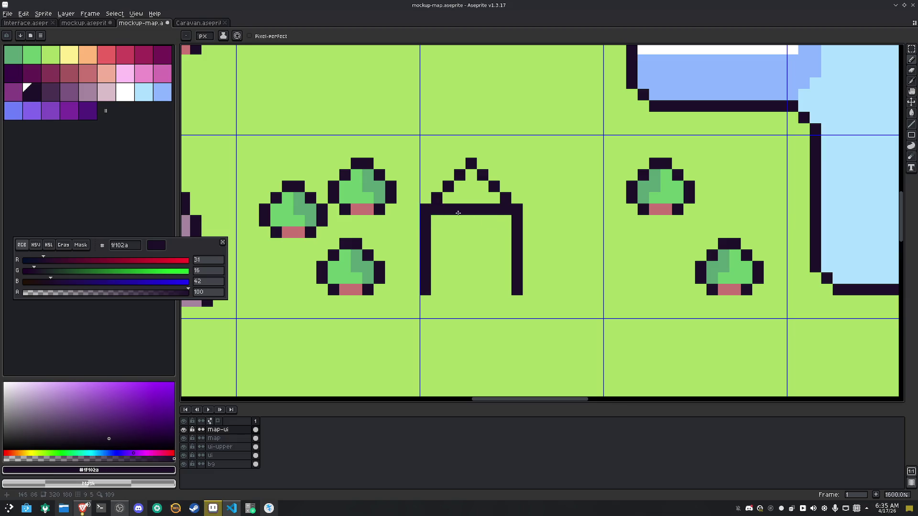
left_click_drag(517, 221, 517, 291)
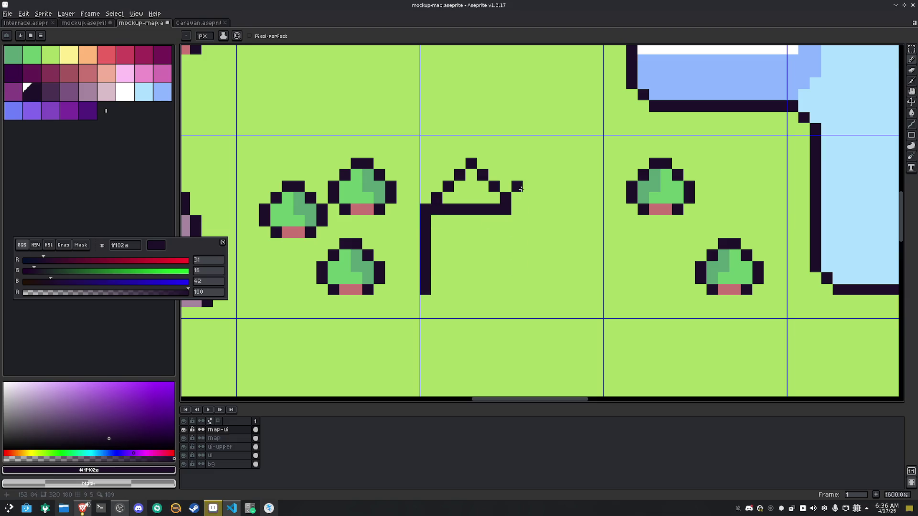
mouse_move(523, 203)
left_mouse_down()
mouse_move(479, 171)
mouse_move(441, 190)
left_mouse_up()
Draw the 45° roof slopes and the house's right wall
key("b")
left_click(426, 195)
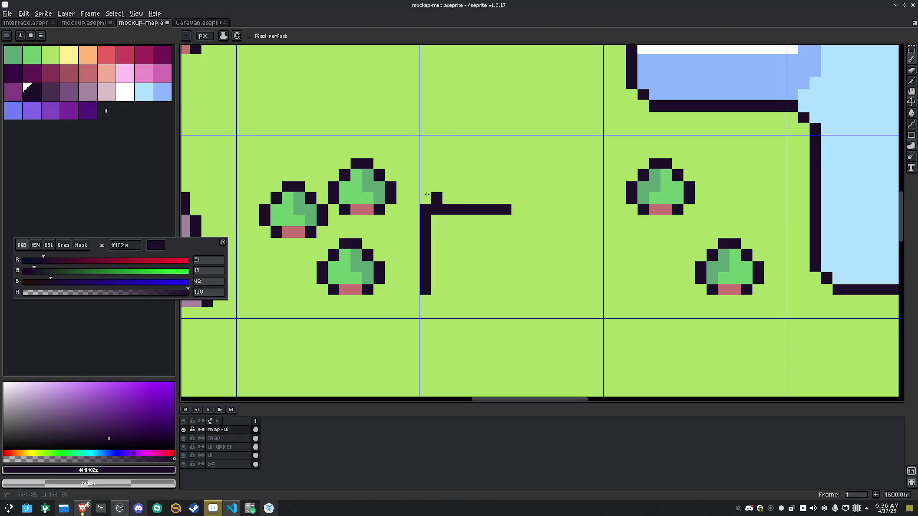
mouse_move(426, 197)
left_mouse_down()
mouse_move(480, 144)
mouse_move(537, 197)
left_mouse_up()
left_click(520, 207)
left_click_drag(540, 212, 536, 282)
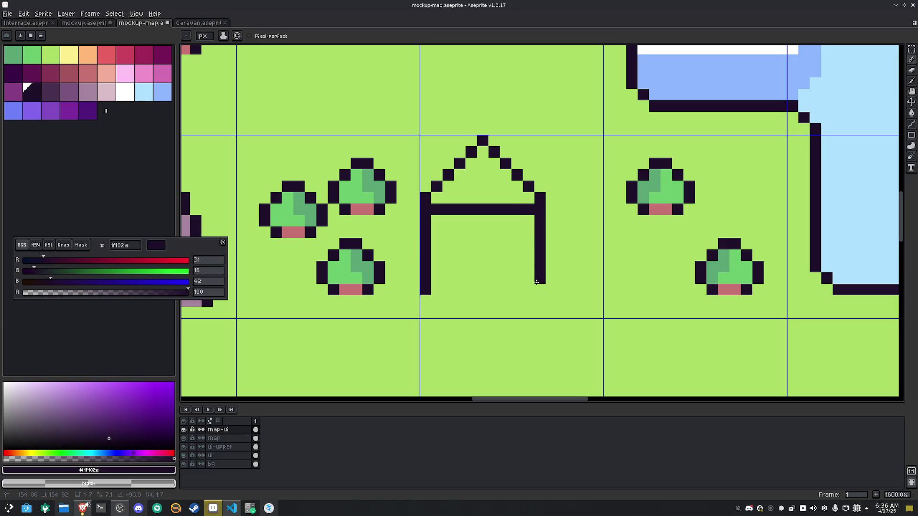
scroll(493, 267, "down", 3)
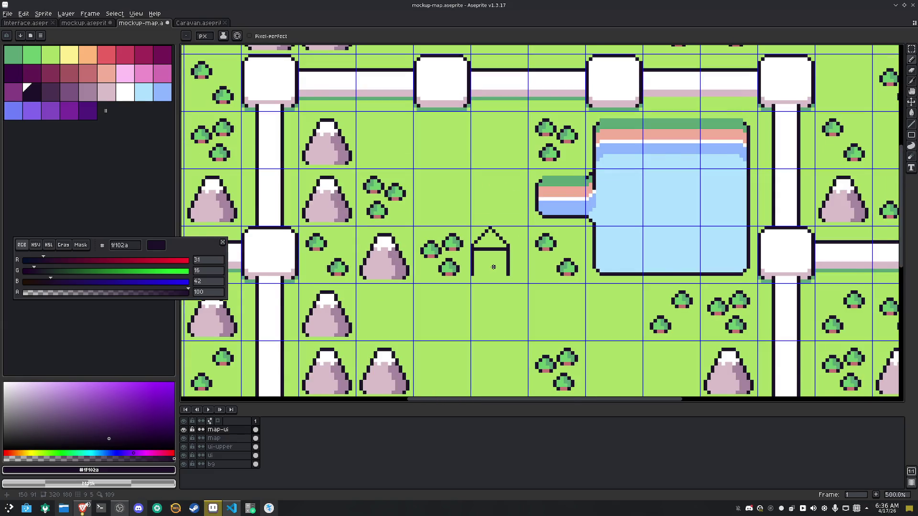
Erase the roof's right slope and narrow the outline, shifting its right part 2 px left
scroll(492, 267, "down", 3)
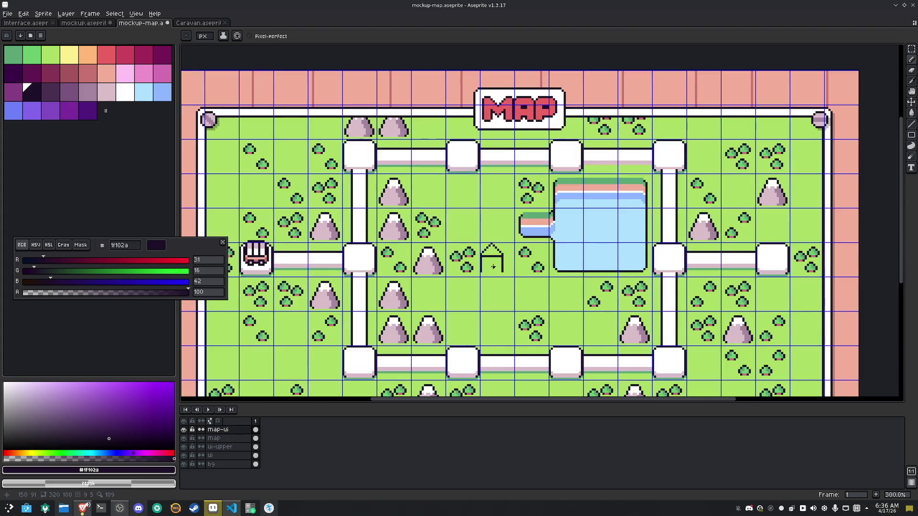
scroll(493, 267, "up", 5)
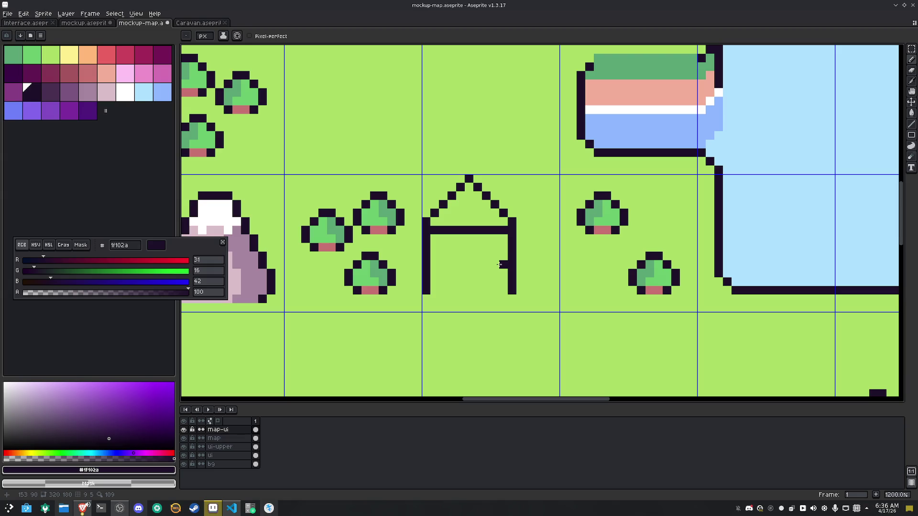
mouse_move(511, 218)
left_mouse_down()
mouse_move(475, 182)
mouse_move(426, 221)
mouse_move(528, 305)
left_mouse_up()
key("m")
left_click_drag(488, 266, 511, 233)
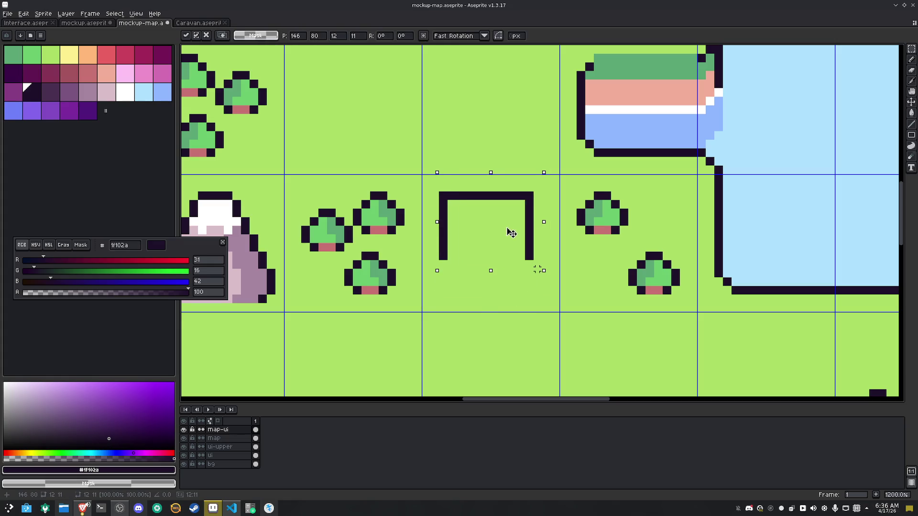
left_click_drag(550, 279, 487, 172)
left_click_drag(524, 233, 507, 234)
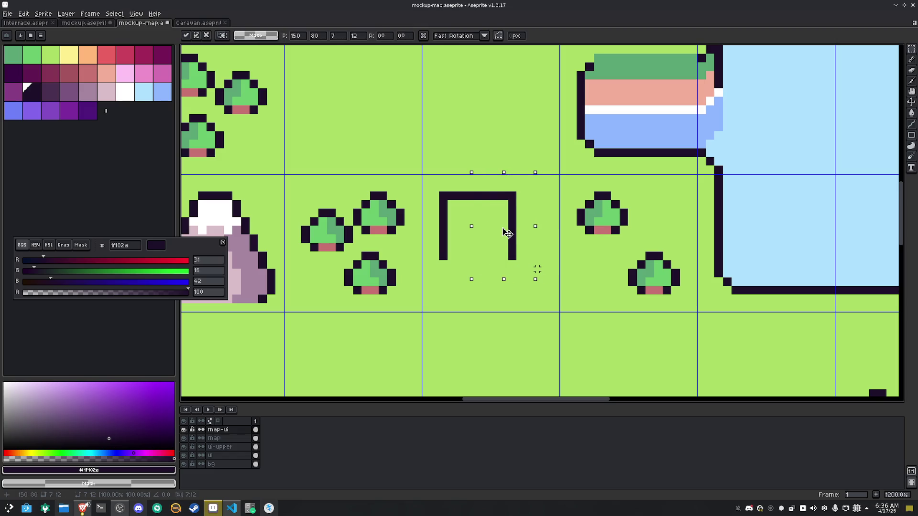
left_click_drag(538, 268, 421, 172)
mouse_move(480, 223)
left_mouse_down()
mouse_move(497, 223)
mouse_move(493, 87)
mouse_move(492, 156)
mouse_move(506, 157)
left_mouse_up()
left_click(537, 269)
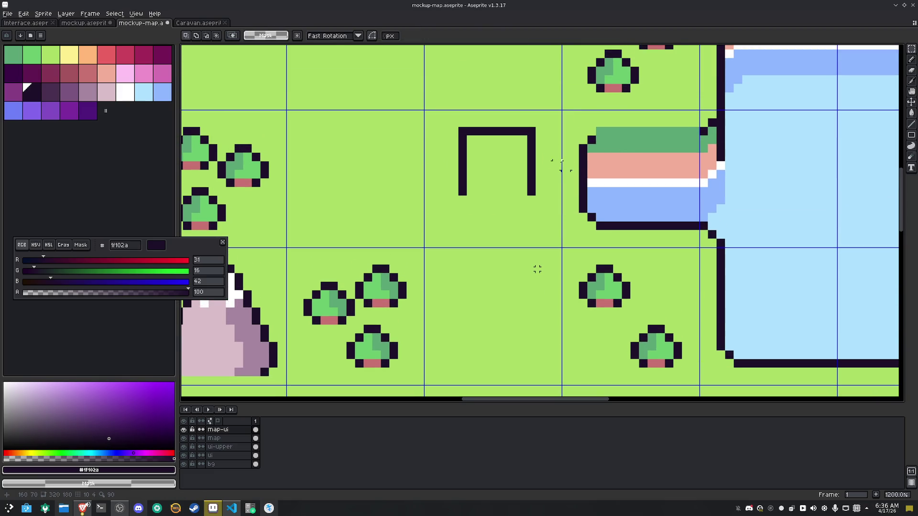
Draw the throne's right side, two legs and the seat line closing the backrest
key("b")
mouse_move(547, 157)
left_mouse_down()
mouse_move(546, 221)
mouse_move(444, 208)
mouse_move(444, 157)
mouse_move(456, 159)
left_mouse_up()
left_click(445, 219)
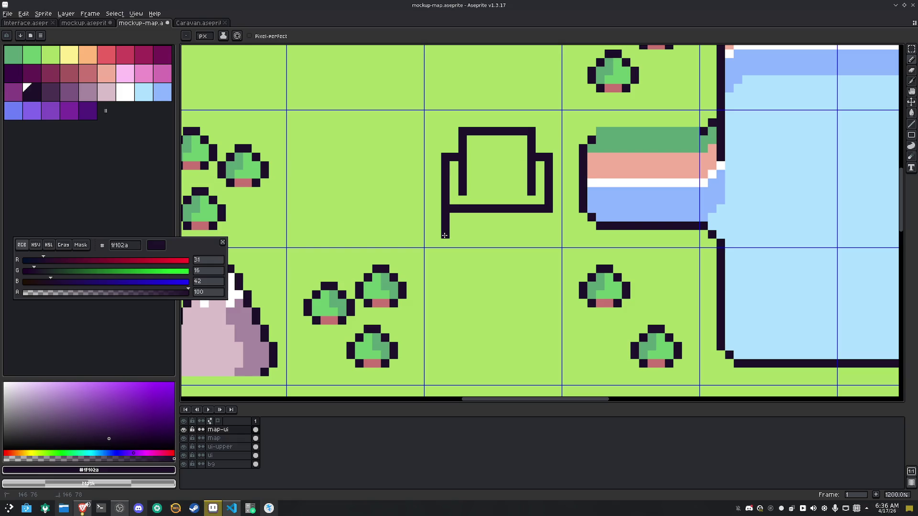
left_click_drag(548, 215, 548, 237)
left_click_drag(527, 191, 463, 191)
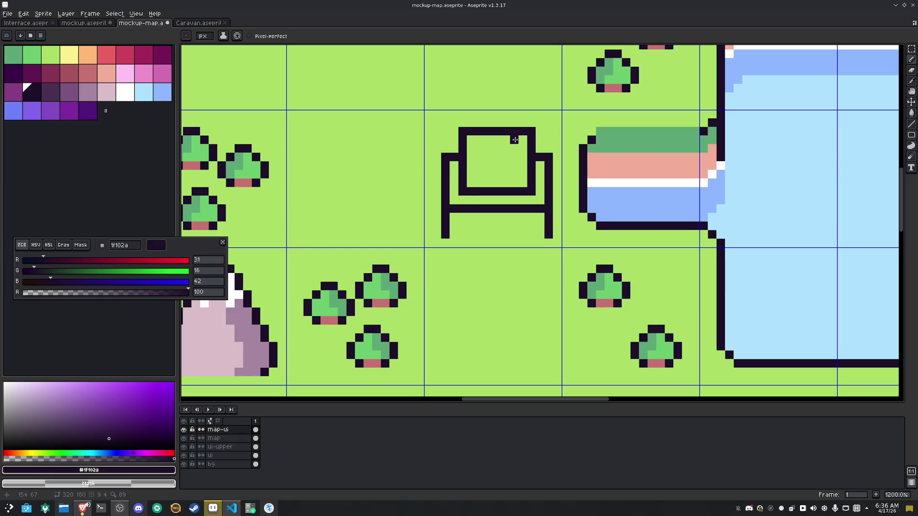
left_click_drag(522, 164, 514, 159)
Add a backrest line and side pixels, and clear top pixels into crown notches
key("v")
key("ctrl+z")
key("ctrl+z")
key("b")
left_click_drag(471, 171, 513, 175)
left_click(521, 157)
left_click(480, 139)
right_click(480, 131)
right_click(514, 131)
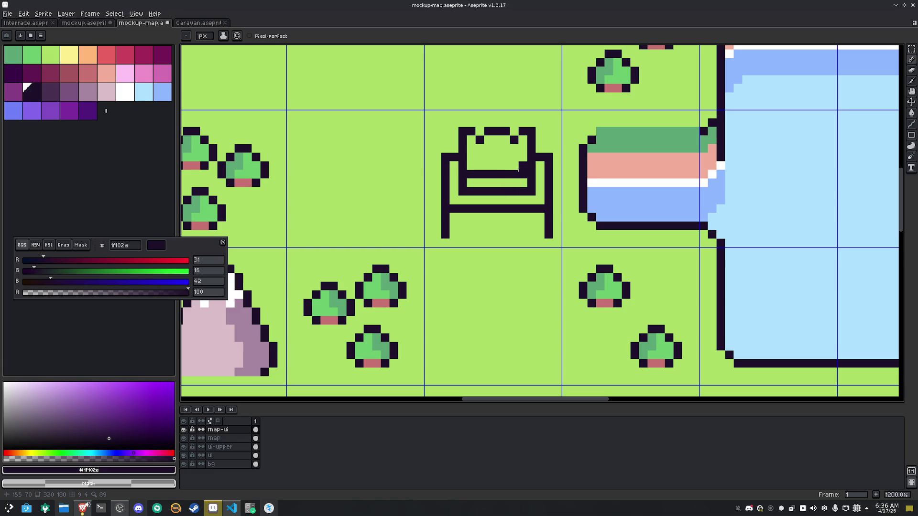
left_click(476, 166)
mouse_move(491, 171)
left_mouse_down()
mouse_move(507, 165)
mouse_move(468, 175)
left_mouse_up()
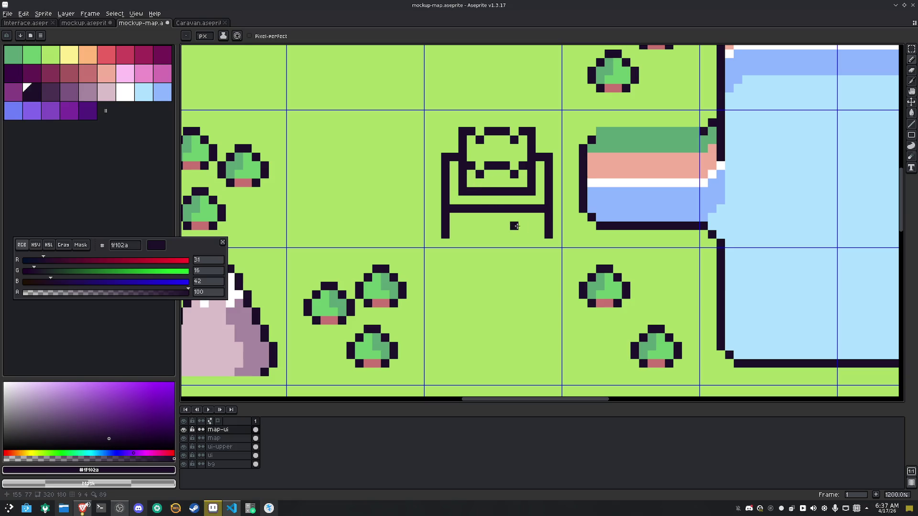
Move the throne's left half one pixel left and fill gaps along the middle seam
scroll(514, 226, "down", 5)
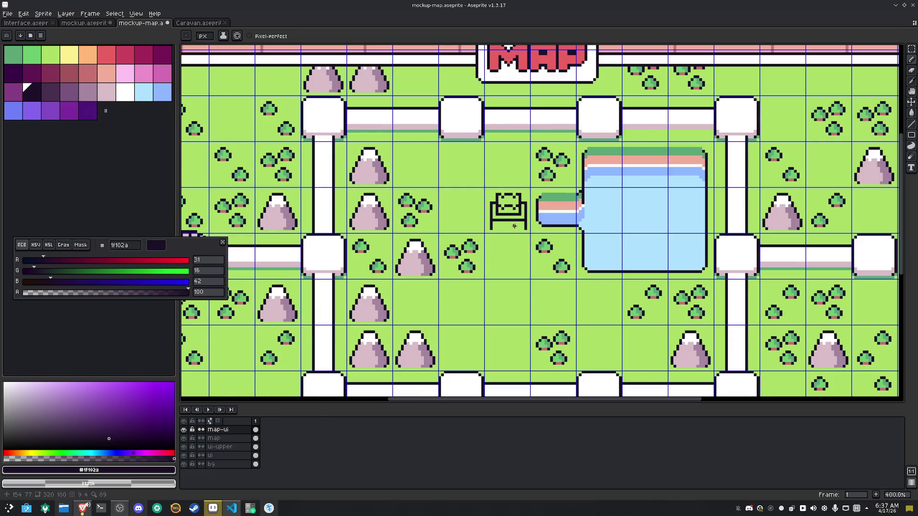
scroll(515, 225, "up", 5)
key("m")
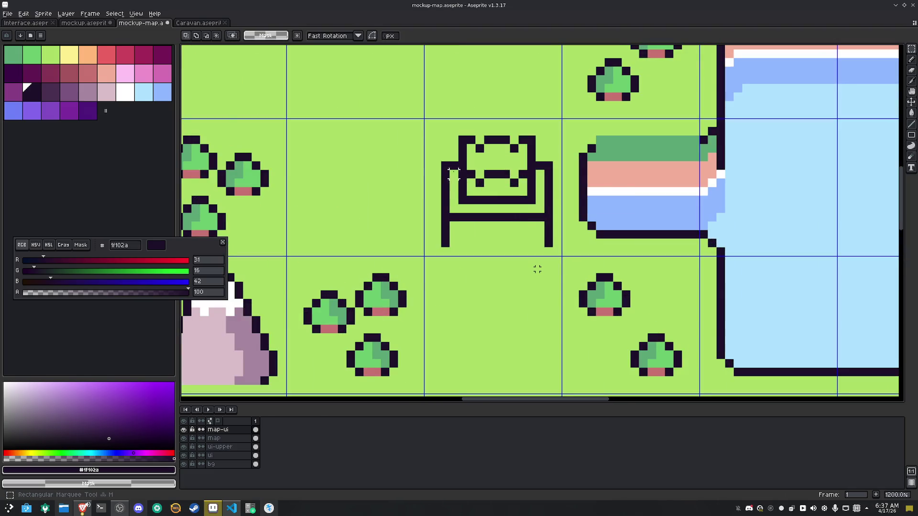
left_click_drag(426, 123, 496, 242)
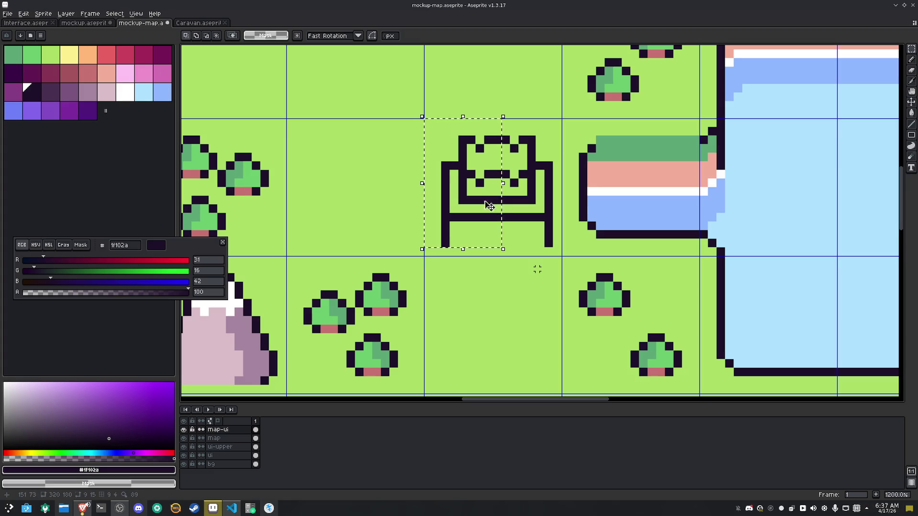
left_click_drag(491, 198, 480, 198)
key("b")
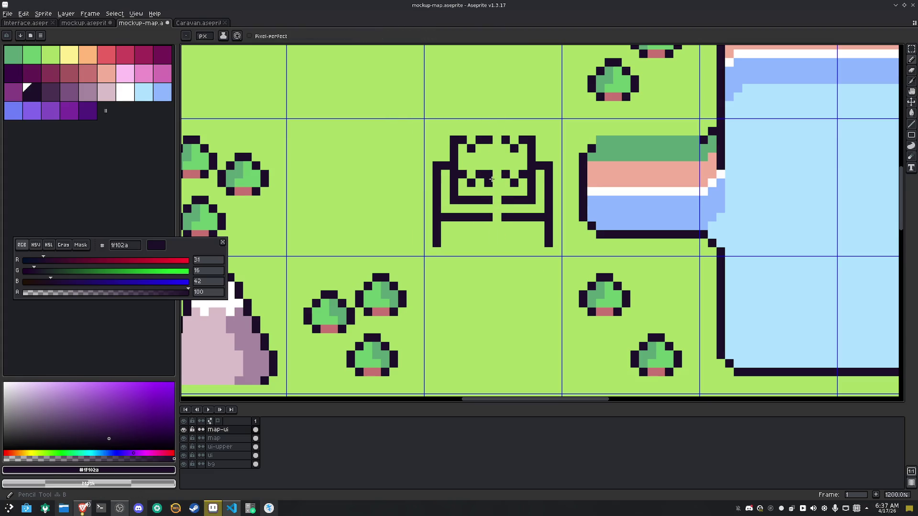
left_click_drag(491, 179, 493, 142)
left_click(494, 245)
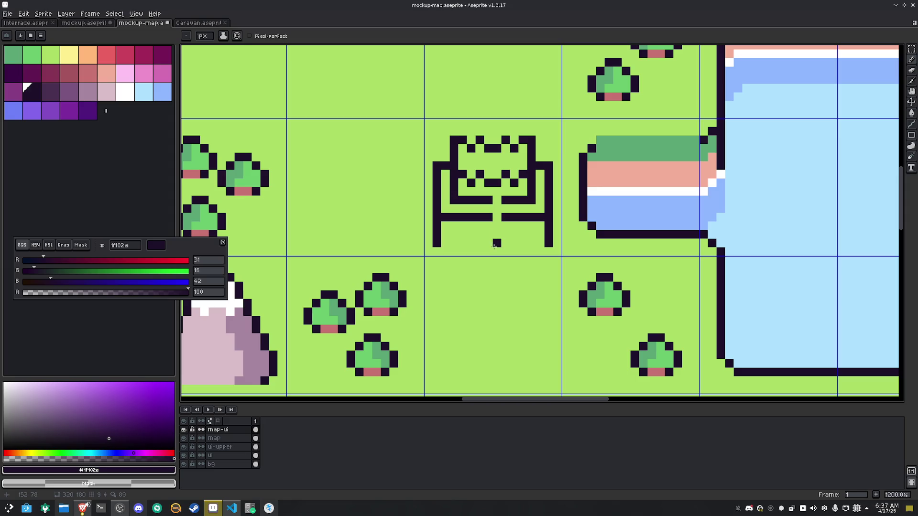
left_click(497, 218)
left_click(492, 201)
Shift the whole throne tile up one pixel and deselect
key("m")
left_click_drag(537, 269, 488, 196)
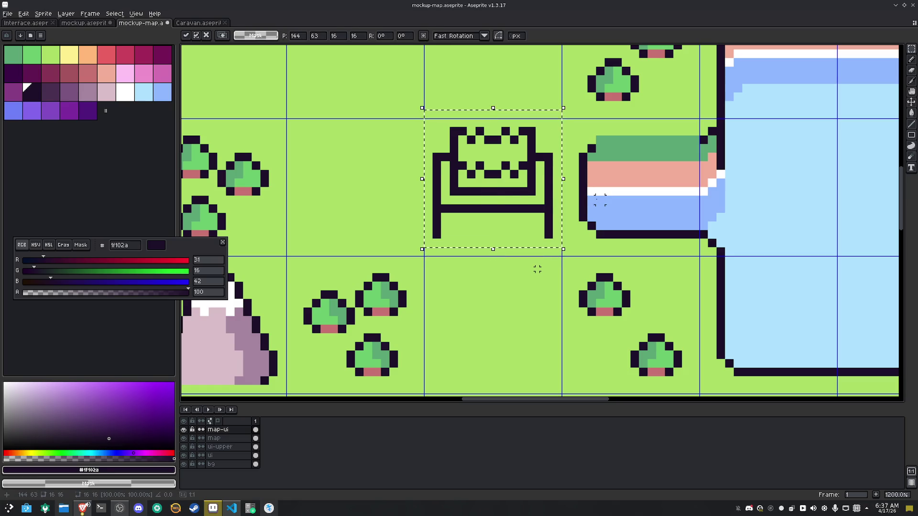
key("ctrl+d")
left_click(106, 92)
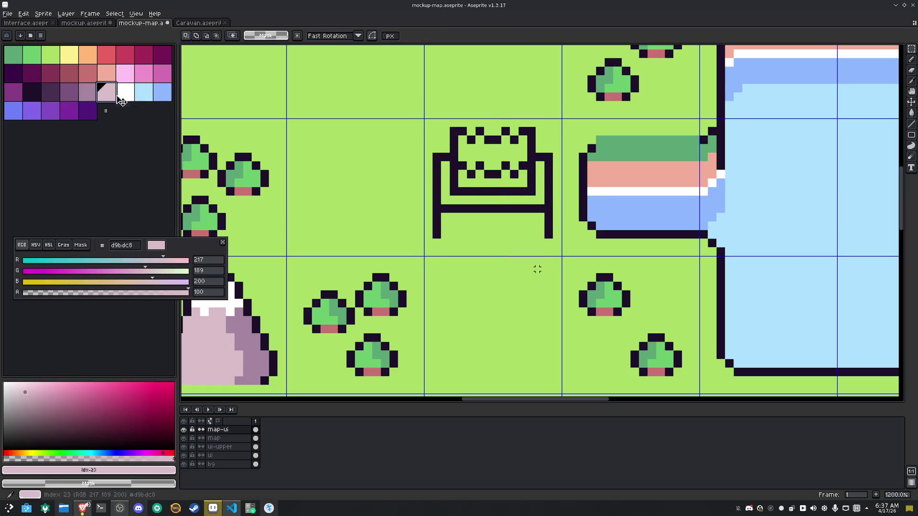
Fill the castle's lower seat area pink and add a short pink line on the crown
key("b")
left_click_drag(534, 234, 442, 234)
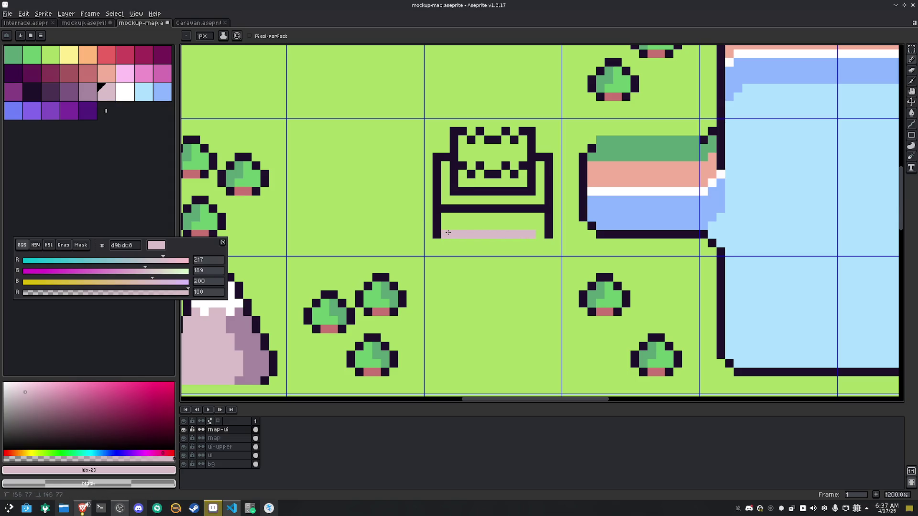
key("g")
left_click(525, 228)
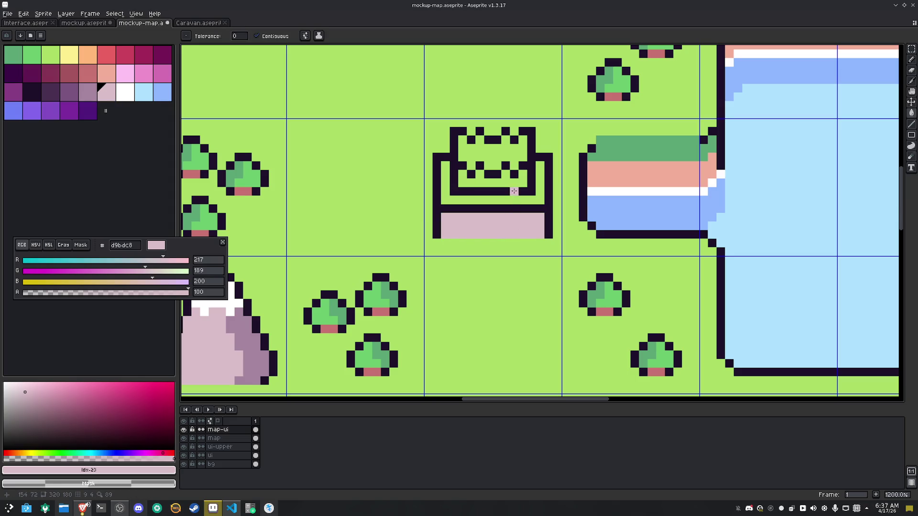
key("b")
left_click_drag(522, 141, 512, 141)
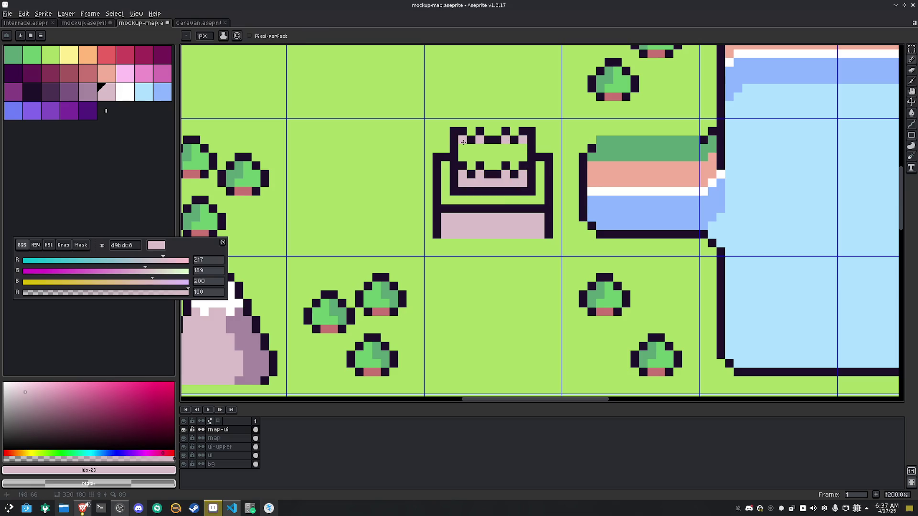
Fill the crown and frame interiors mauve a6859f and paint the bottom row light pink d9bdc8
left_click(86, 90)
key("g")
left_click(486, 153)
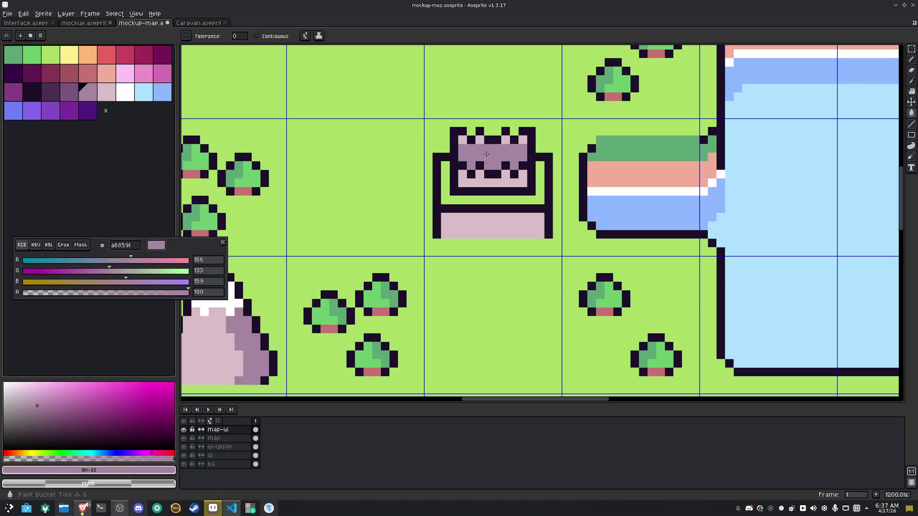
key("b")
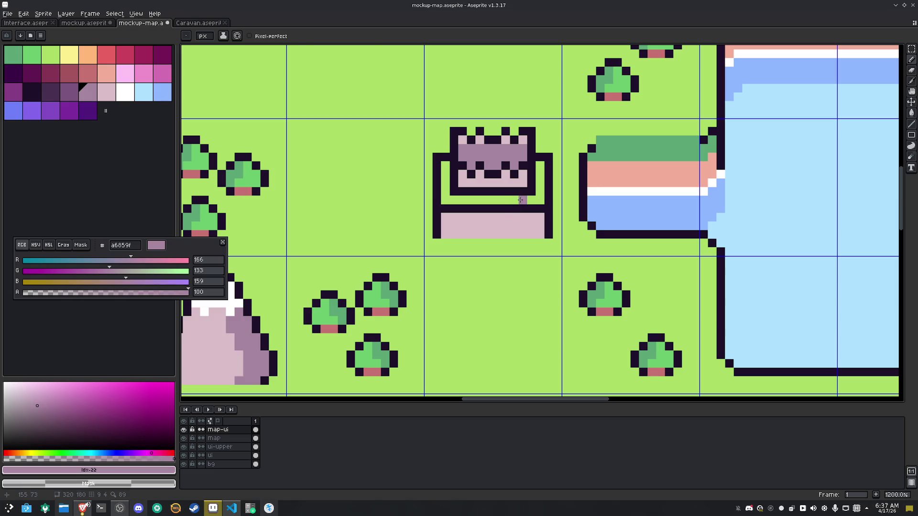
left_click(523, 183, "alt")
left_click(523, 192)
left_click_drag(517, 191, 460, 191)
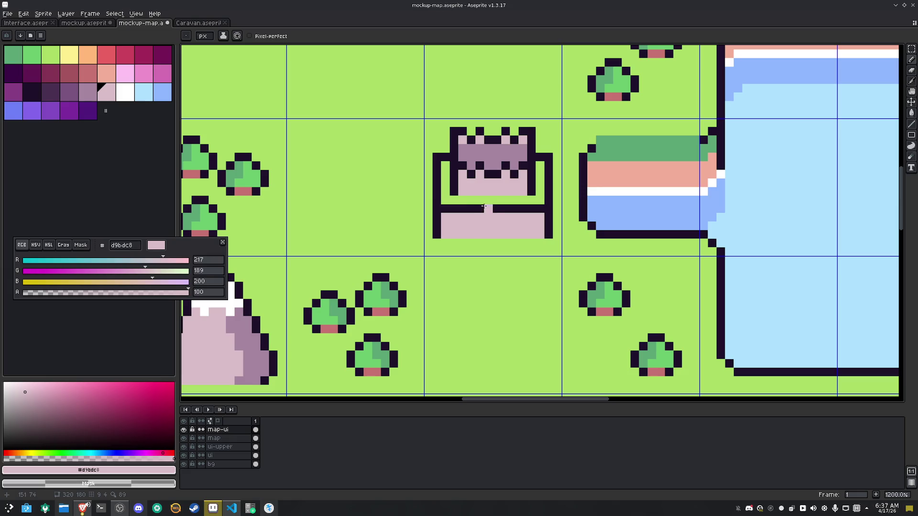
left_click(478, 153, "alt")
key("g")
left_click(470, 197)
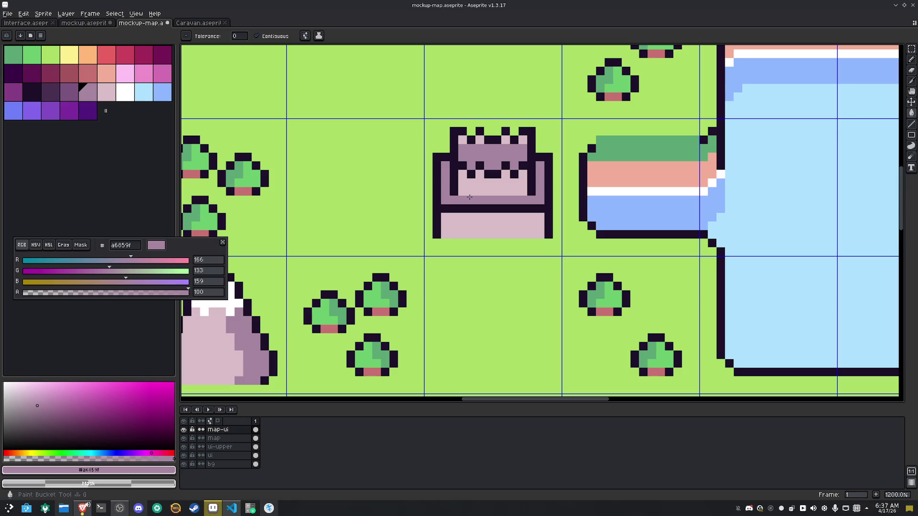
Paint dark battlement pixels across the castle's lower wall panel
scroll(526, 217, "up", 1)
key("i")
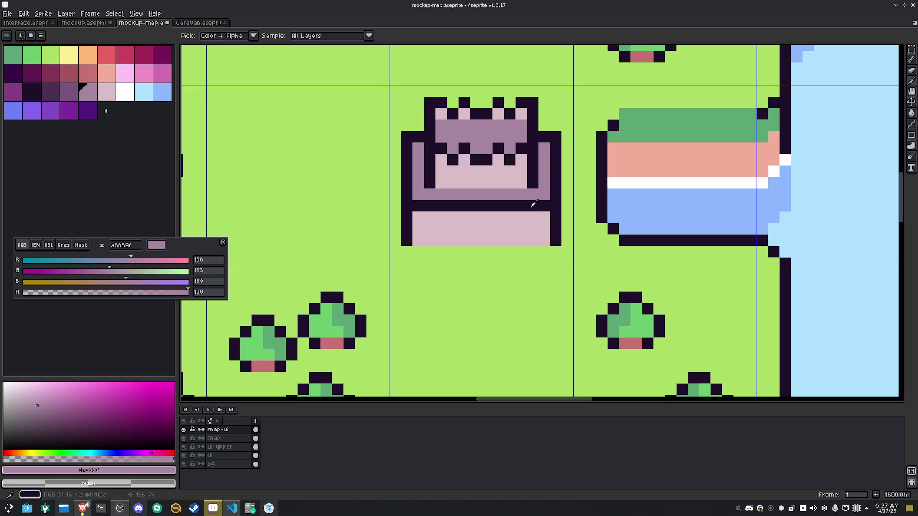
left_click(534, 204)
key("b")
left_click(532, 217)
left_click(429, 217)
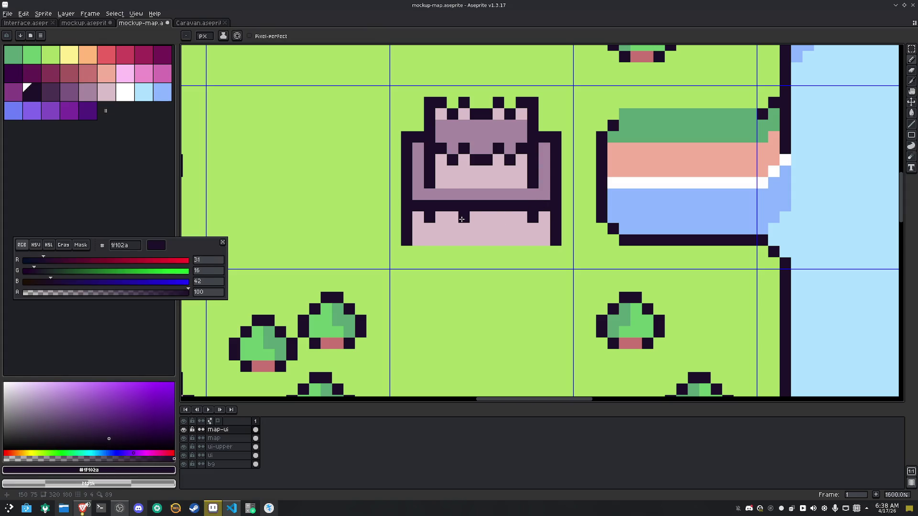
left_click(461, 218)
Paint four purple pixels into the castle's dark bar to form crenellations
key("i")
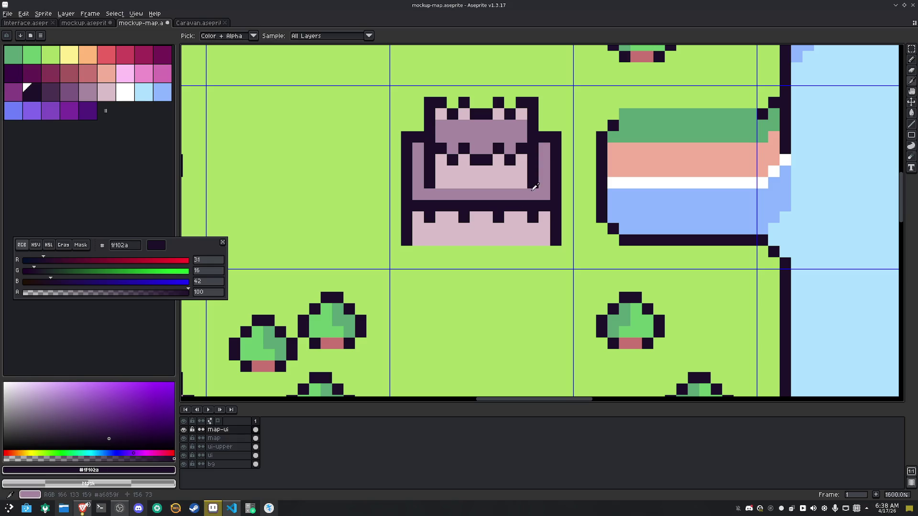
left_click(502, 194)
key("b")
left_click(534, 206)
left_click(498, 205)
left_click(464, 205)
left_click(429, 205)
Add dark pixels below the castle's left and right edges and fill the corner notch pale pink
key("i")
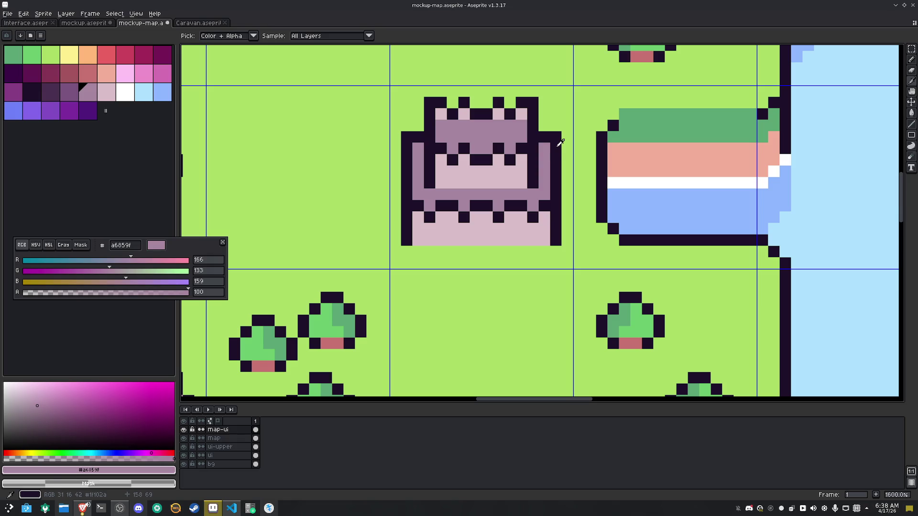
left_click(556, 236, "alt")
left_click(555, 251)
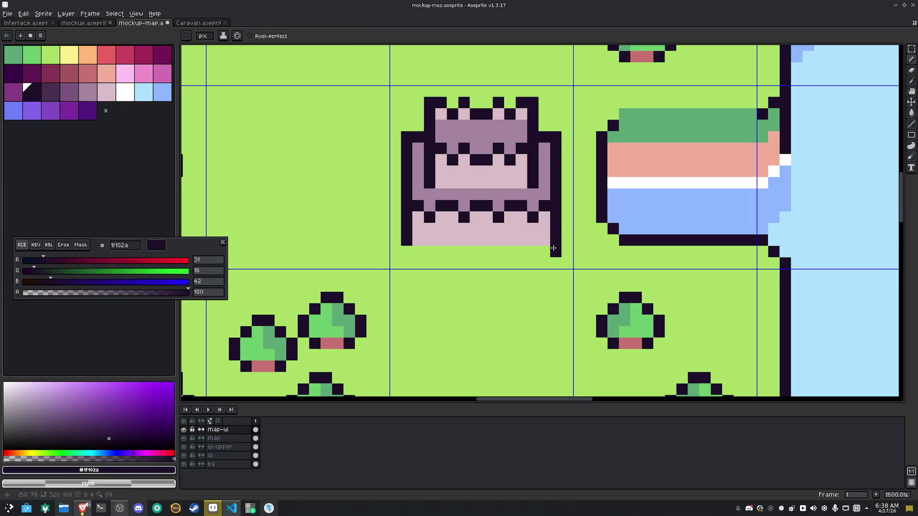
left_click(406, 252)
left_click(425, 242, "alt")
left_click(547, 252)
Raise the castle one pixel and copy its bottom pink row down to heighten the base
key("m")
left_click_drag(555, 250, 540, 243)
key("Up")
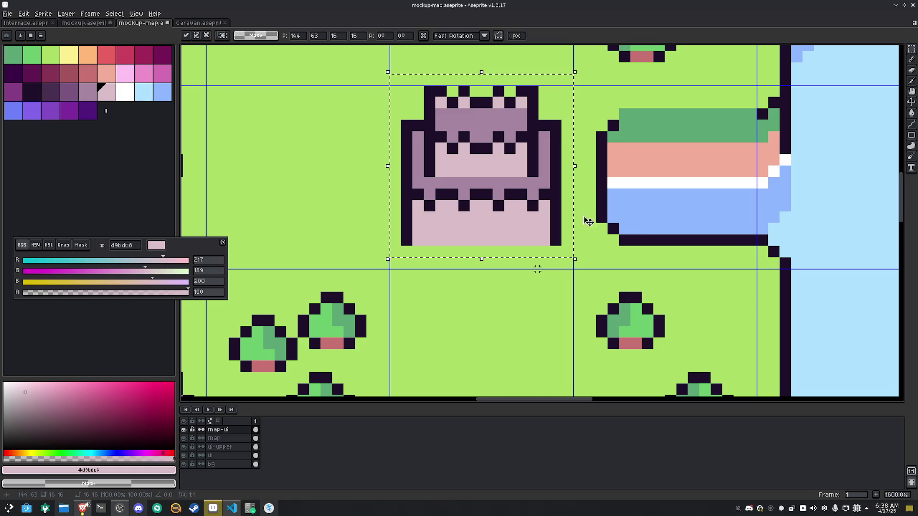
key("ctrl+d")
mouse_move(562, 234)
left_mouse_down()
mouse_move(526, 245)
mouse_move(411, 245)
left_mouse_up()
left_click_drag(488, 249, 492, 262)
key("ctrl+d")
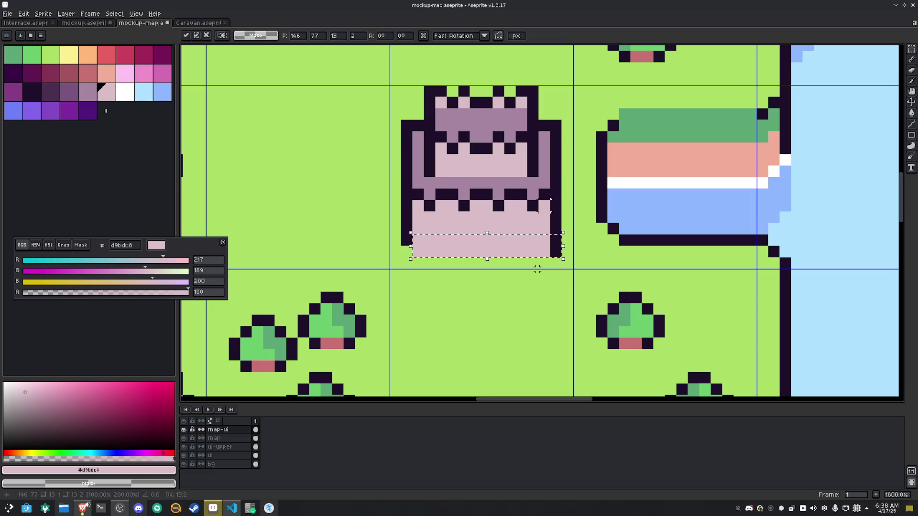
Darken a bottom-left base pixel and draw a short dark doorway line
key("i")
left_click(27, 89)
key("b")
left_click(417, 251)
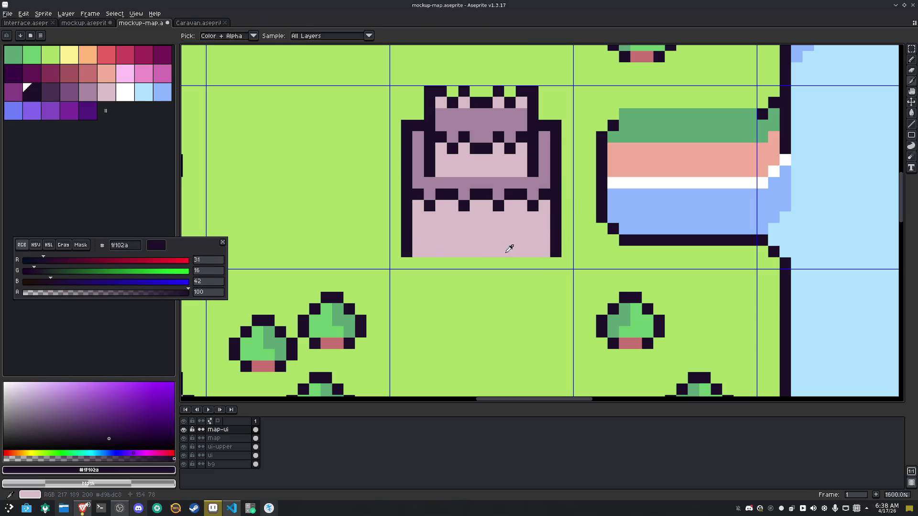
mouse_move(498, 251)
left_mouse_down()
mouse_move(474, 229)
mouse_move(464, 251)
mouse_move(493, 243)
left_mouse_up()
scroll(517, 241, "down", 5)
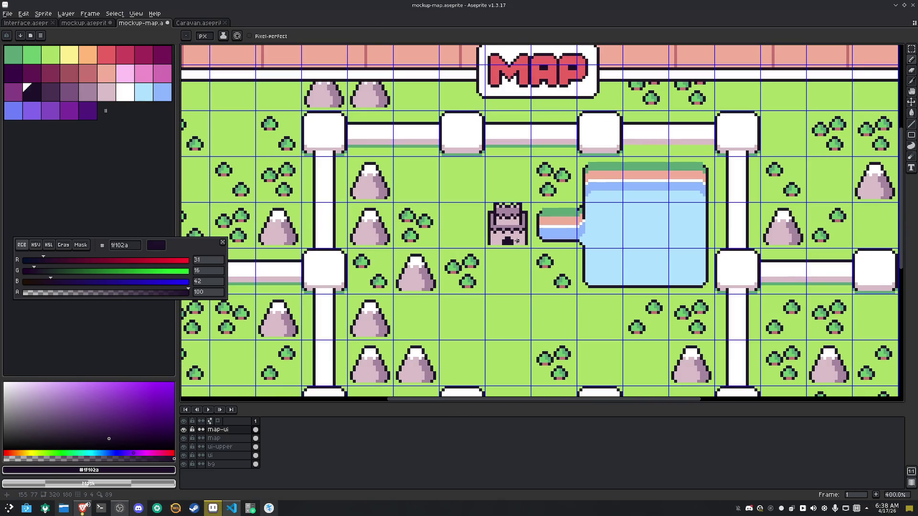
Select the castle tile, nudge it around the grid, and set it back beside the pool inlet
key("m")
left_click_drag(512, 224, 521, 237)
mouse_move(517, 229)
left_mouse_down()
mouse_move(593, 199)
mouse_move(624, 199)
left_mouse_up()
key("Down")
key("Left")
key("Left")
key("Down")
key("Left")
key("Up")
key("Up")
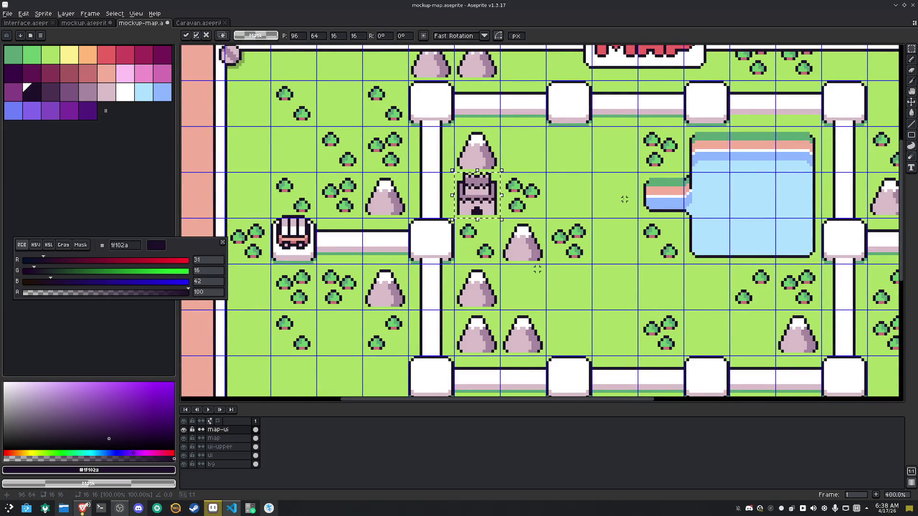
key("Left")
key("Down")
key("Up")
key("Up")
key("Up")
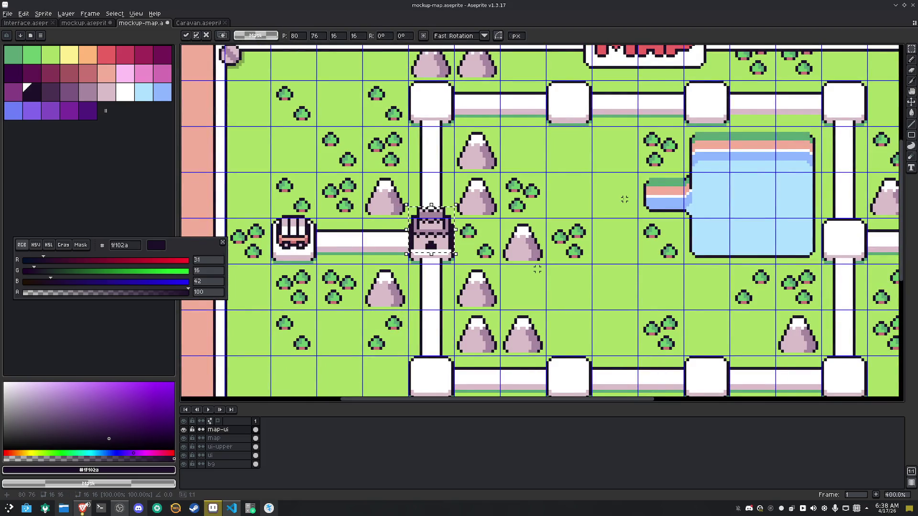
key("Right")
key("Right")
key("Right")
key("Right")
key("Up")
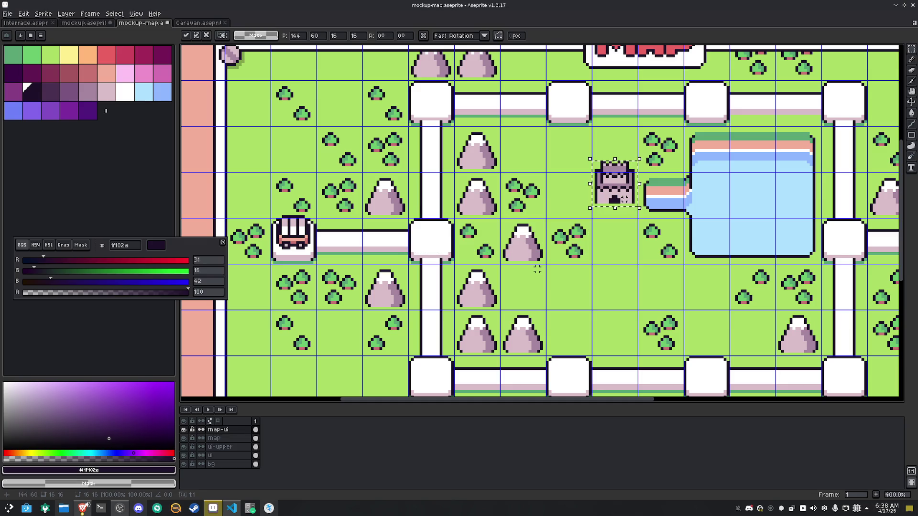
key("Return")
scroll(648, 163, "up", 5)
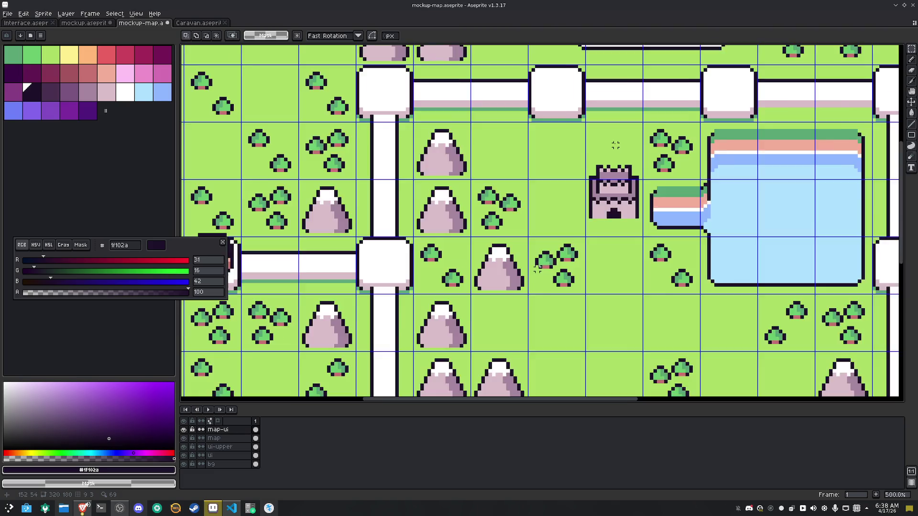
Shift the castle's right part one pixel up-left, then move the whole castle onto the left junction
left_click_drag(613, 285, 547, 142)
left_click_drag(593, 252, 563, 245)
left_click(437, 172)
left_click_drag(451, 142, 619, 326)
mouse_move(553, 229)
left_mouse_down()
mouse_move(581, 229)
mouse_move(366, 243)
mouse_move(355, 260)
left_mouse_up()
scroll(540, 210, "down", 5)
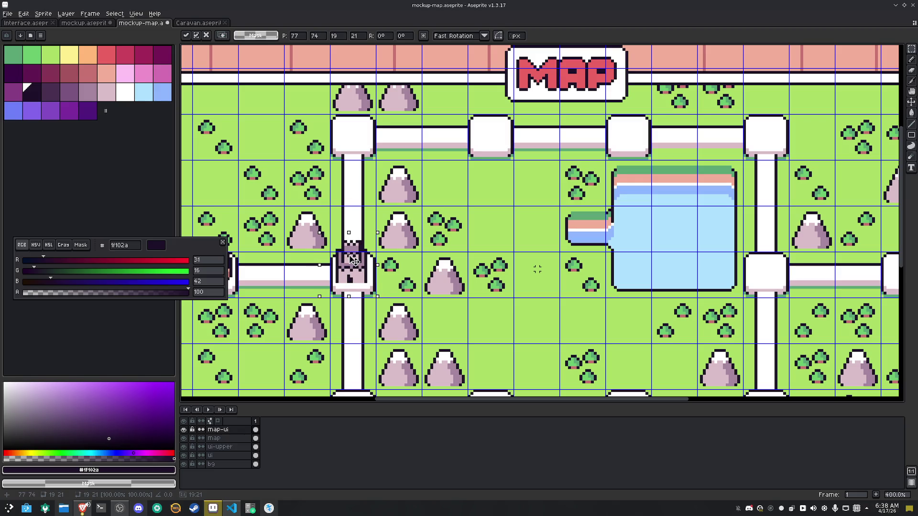
scroll(538, 269, "up", 5)
key("Return")
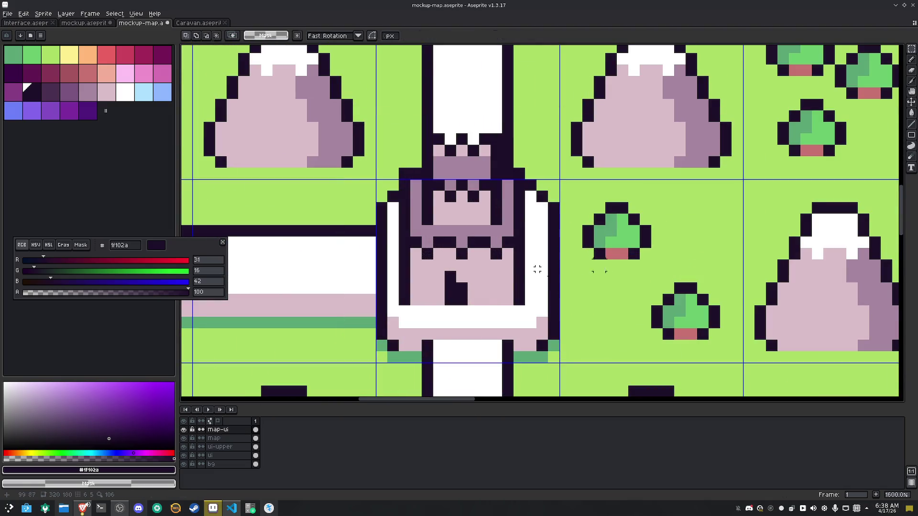
Widen the castle by one pixel by moving its right half right
left_click_drag(537, 306, 454, 132)
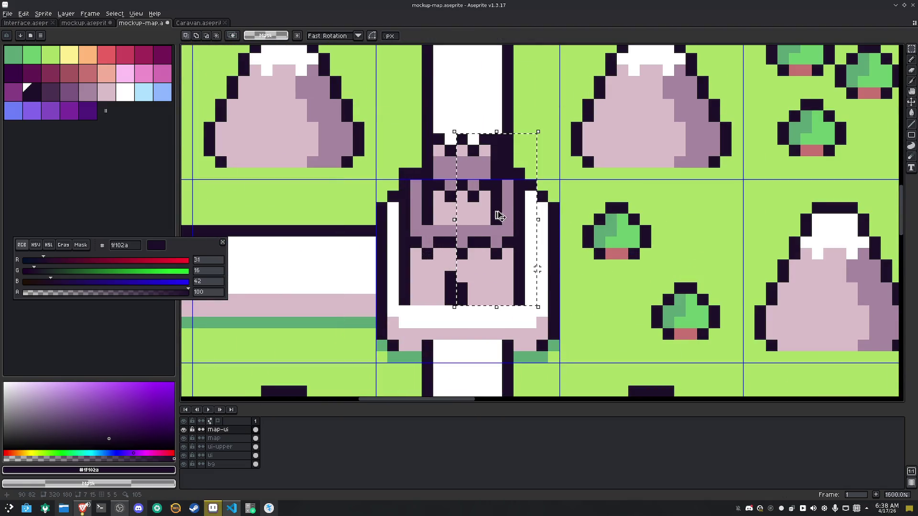
left_click_drag(485, 232, 497, 233)
key("ctrl+d")
Enlarge the doorway into a wider dark opening with an arched top
key("b")
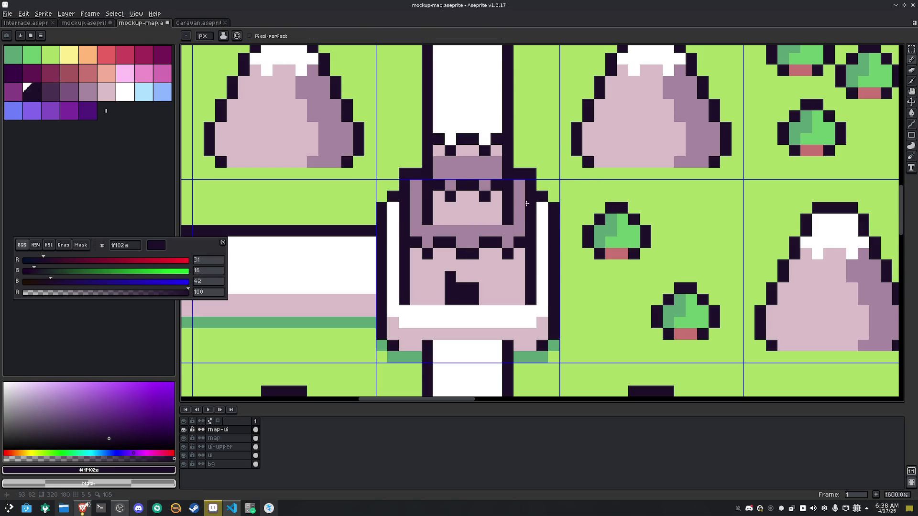
key("i")
key("b")
mouse_move(462, 277)
left_mouse_down()
mouse_move(486, 285)
mouse_move(484, 300)
left_mouse_up()
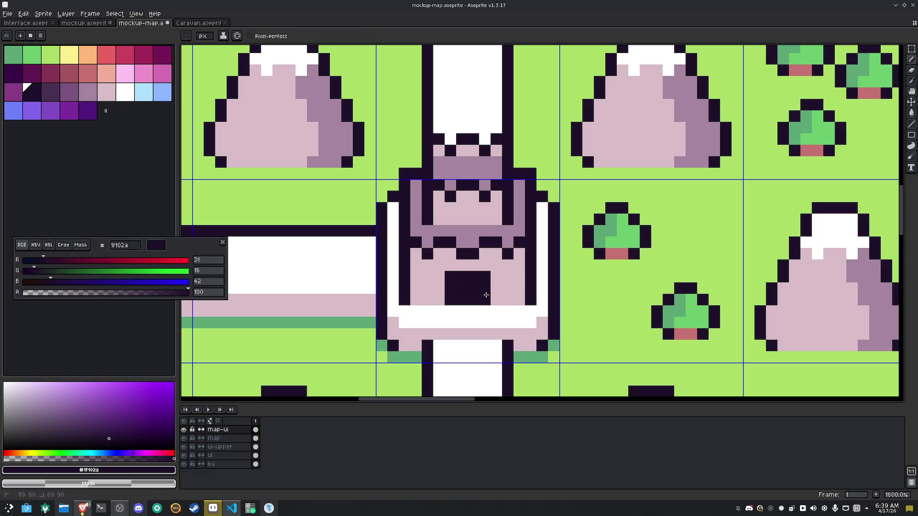
left_click(490, 276, "alt")
scroll(489, 276, "down", 5)
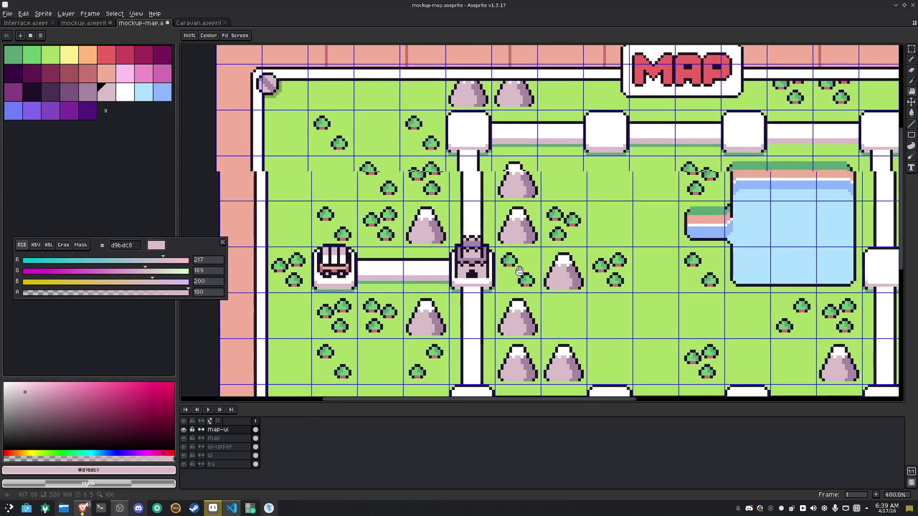
left_click_drag(519, 271, 495, 268)
Duplicate the castle tile one tile upward
key("m")
left_click_drag(422, 244, 466, 289)
left_click_drag(453, 250, 445, 198)
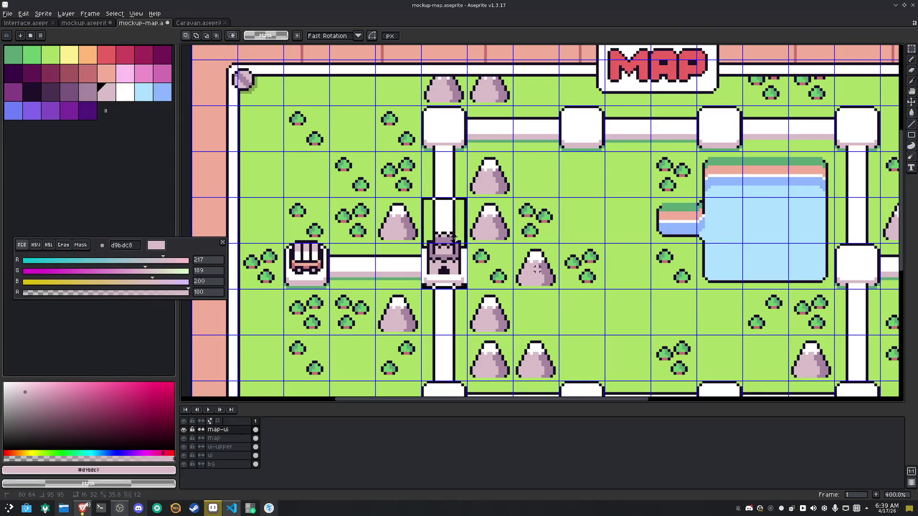
Step the castle copy onto the top road node beside the MAP banner
key("Right")
key("Right")
key("Up")
key("Right")
key("Up")
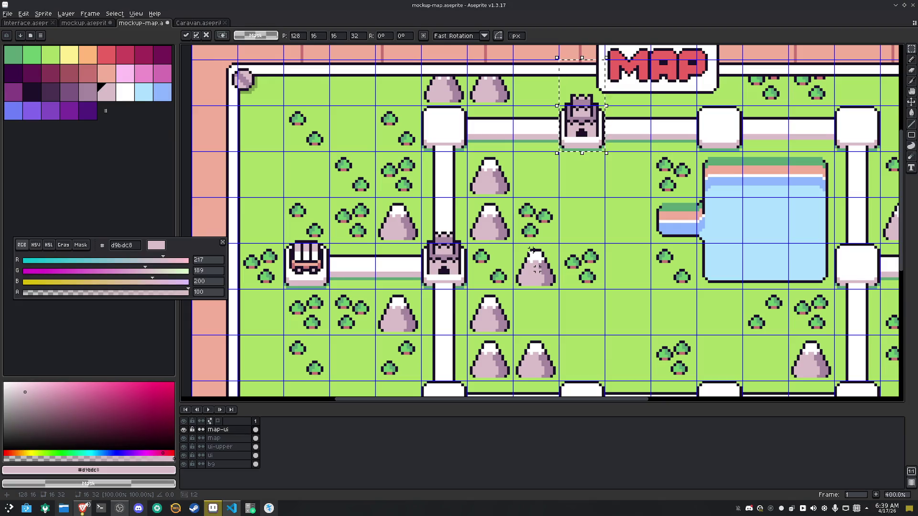
scroll(532, 249, "down", 1)
left_click_drag(599, 277, 474, 240)
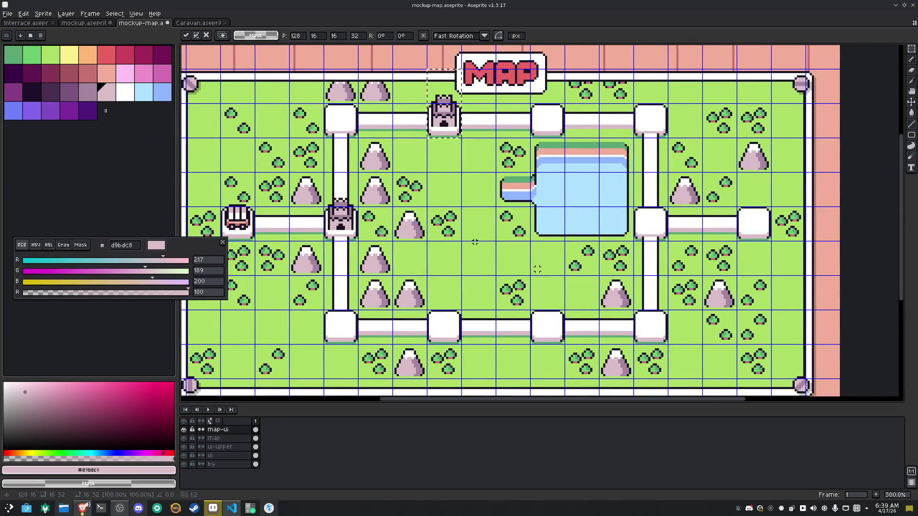
key("Right")
key("Right")
key("Right")
Move a castle copy onto the junction east of the pool and deselect
key("Down")
key("Right")
key("Right")
key("Down")
key("Down")
key("Right")
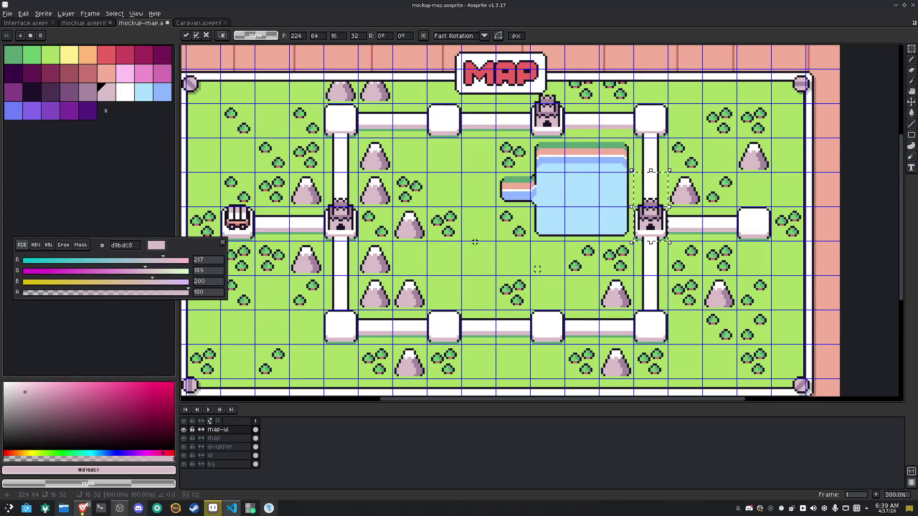
left_click(472, 229)
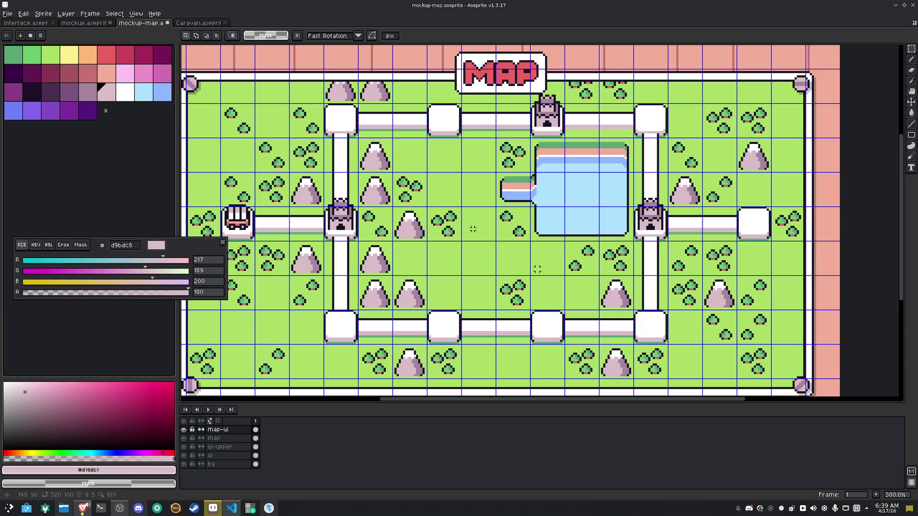
Deselect the east-junction castle, then sketch and erase a trial dark stroke on the grass
key("ctrl+z")
left_click(756, 266)
key("b")
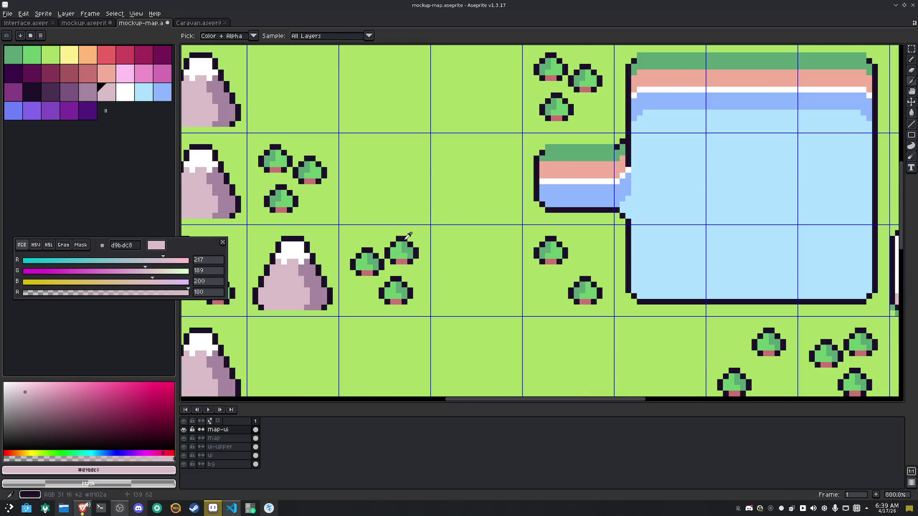
scroll(483, 158, "up", 3)
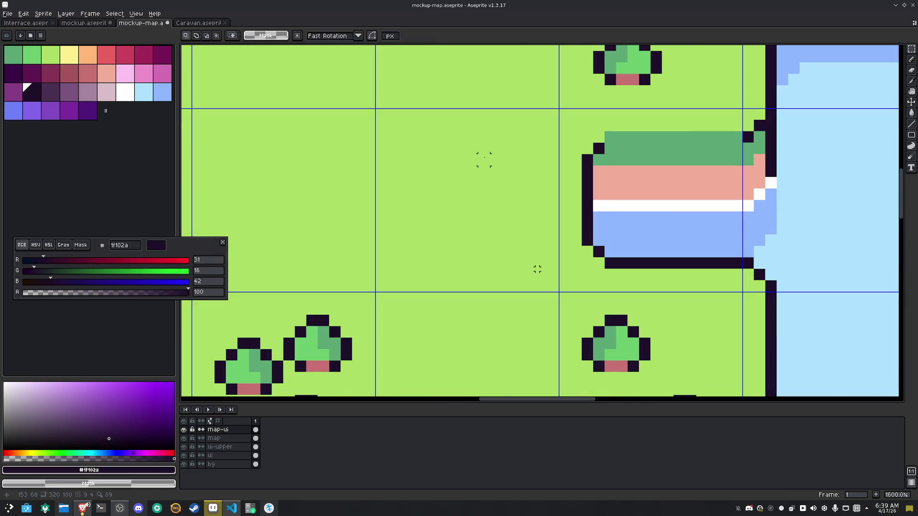
left_click_drag(404, 136, 392, 171)
right_click(404, 148)
right_click(392, 161)
right_click(403, 137)
Draw a tent outline, fill it red, and give it a salmon opening with a dark centre pixel
mouse_move(415, 137)
left_mouse_down()
mouse_move(392, 159)
mouse_move(438, 163)
mouse_move(438, 207)
mouse_move(412, 187)
mouse_move(392, 205)
mouse_move(390, 194)
mouse_move(392, 229)
left_mouse_up()
left_click(438, 218)
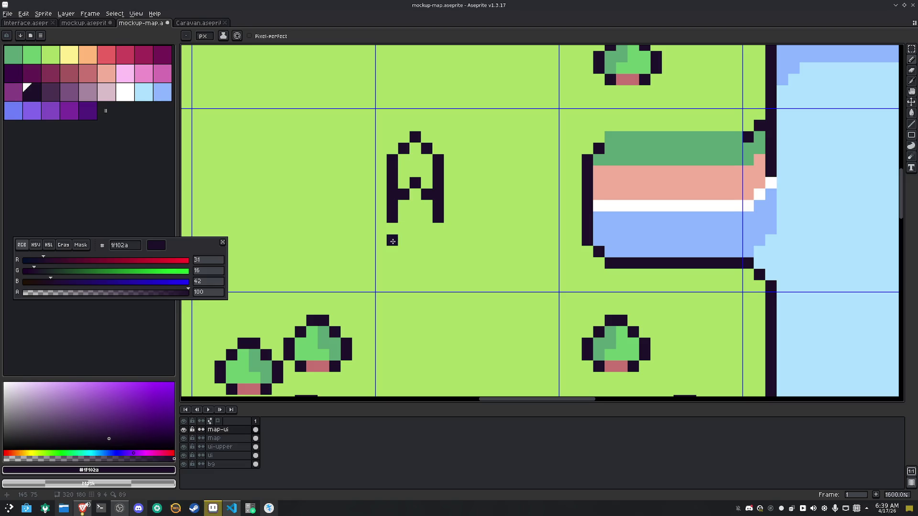
left_click(107, 57)
key("g")
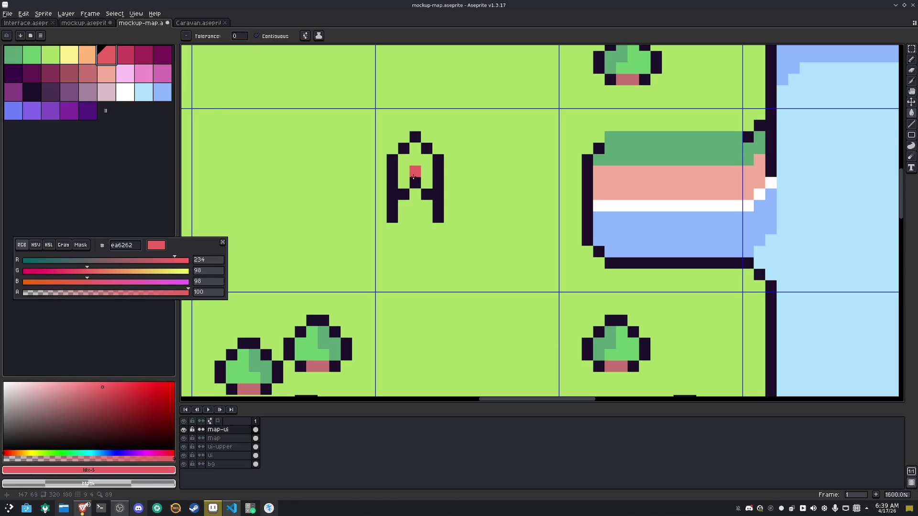
left_click(427, 184)
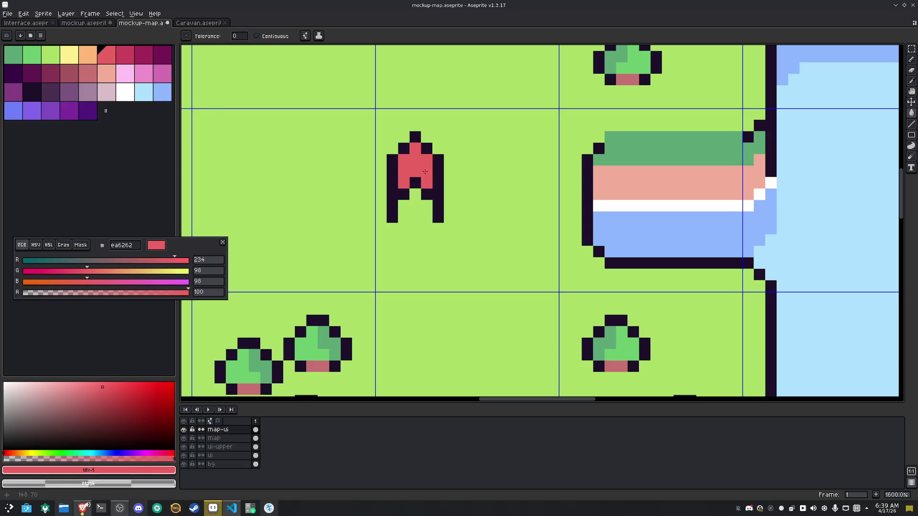
left_click(107, 74)
key("b")
mouse_move(415, 217)
left_mouse_down()
mouse_move(427, 212)
mouse_move(403, 205)
mouse_move(415, 194)
left_mouse_up()
left_click(425, 205, "alt")
left_click(414, 217)
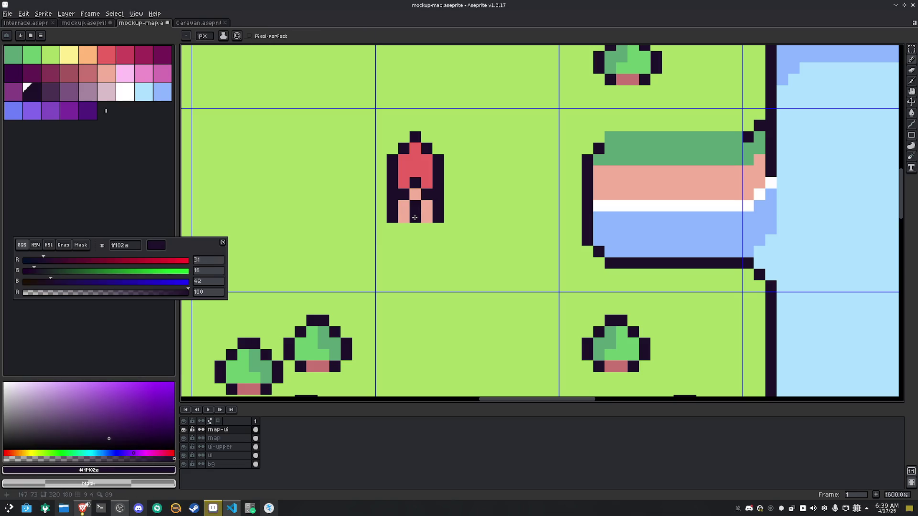
left_click(425, 217, "alt")
Select the red tent and place a duplicate to its right
key("m")
left_click(415, 207)
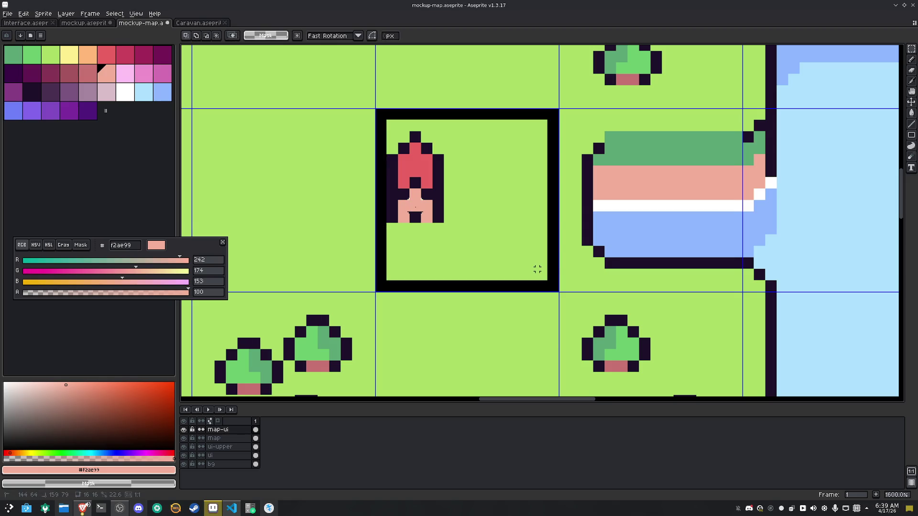
left_click_drag(386, 119, 444, 222)
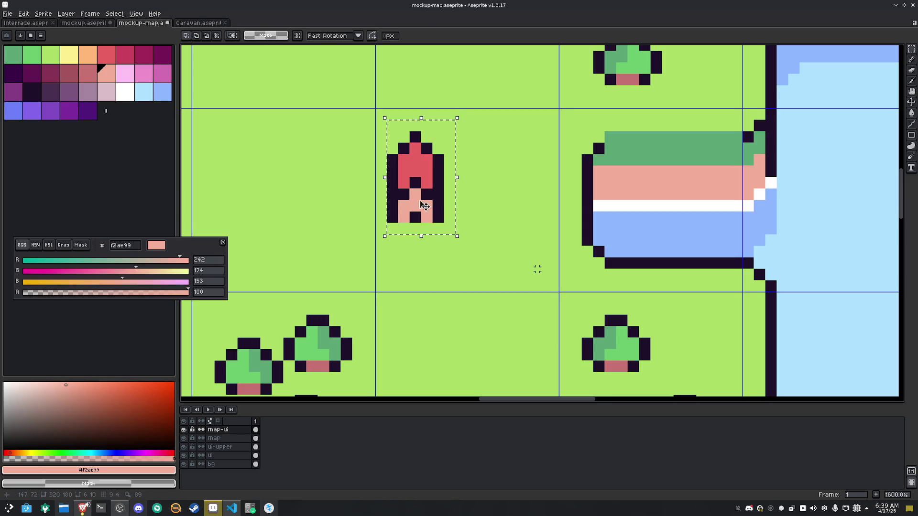
mouse_move(420, 182)
left_mouse_down()
mouse_move(522, 184)
mouse_move(520, 221)
mouse_move(457, 249)
left_mouse_up()
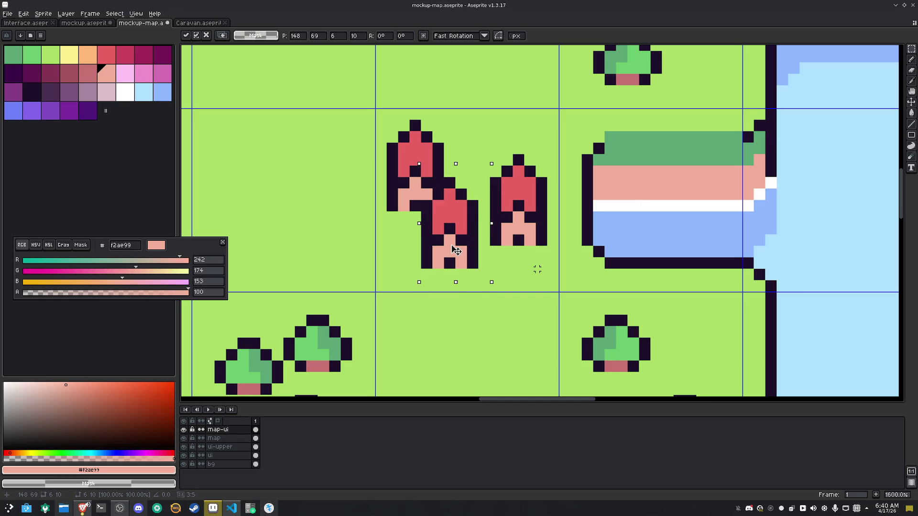
left_click(518, 206)
scroll(538, 269, "down", 5)
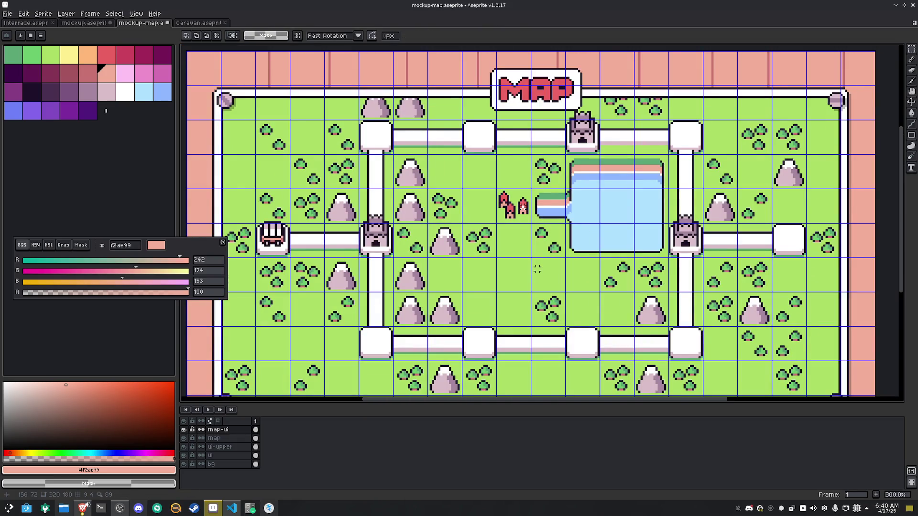
Rearrange the two-tent group, shifting the left tent about two pixels left
key("Up")
key("Up")
key("Left")
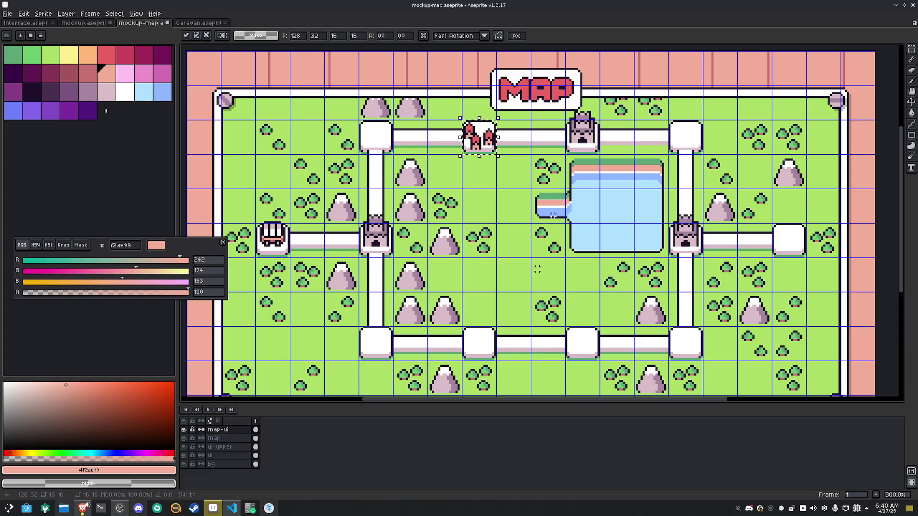
key("Down")
key("Right")
key("Down")
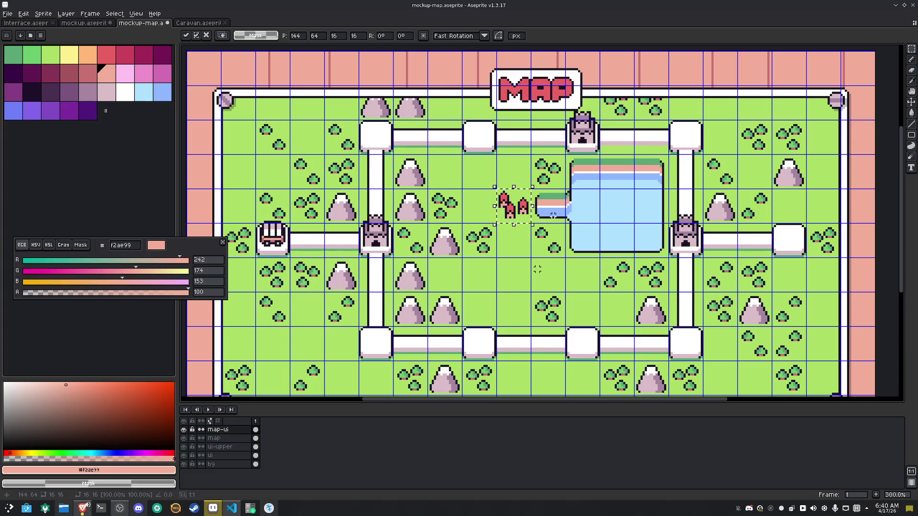
key("ctrl+z")
scroll(533, 250, "up", 1)
key("ctrl+z")
key("ctrl+z")
key("ctrl+z")
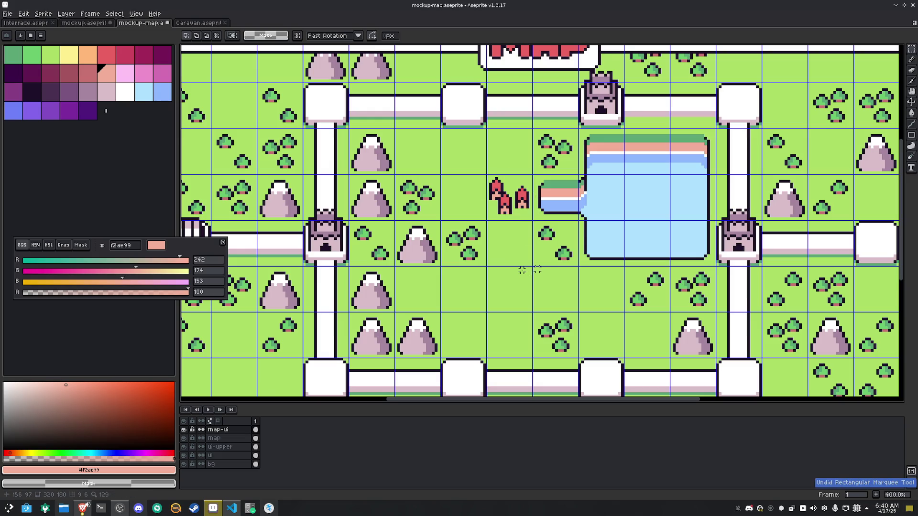
scroll(497, 188, "up", 2)
mouse_move(450, 145)
left_mouse_down()
mouse_move(522, 240)
mouse_move(559, 237)
mouse_move(524, 179)
left_mouse_up()
left_click_drag(543, 223, 538, 224)
key("ctrl+d")
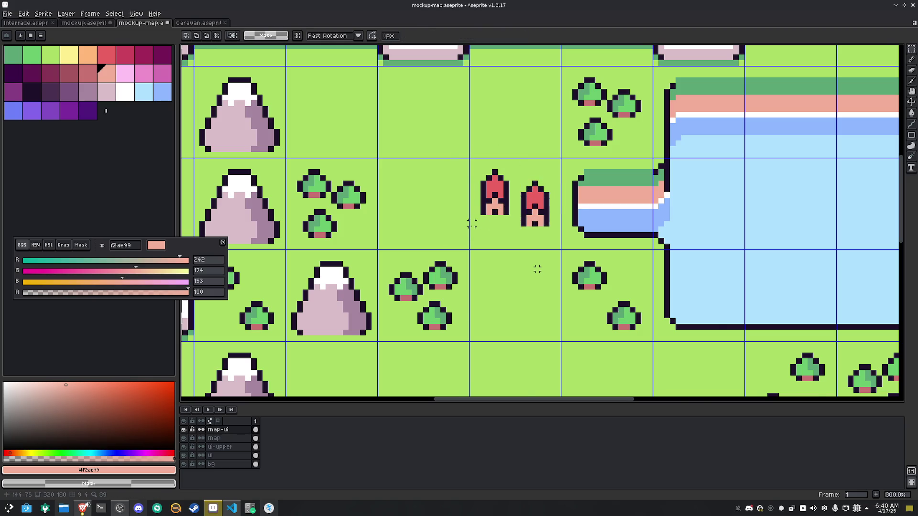
Move the red camp tile onto the top path node, nudged up one pixel
scroll(488, 222, "down", 2)
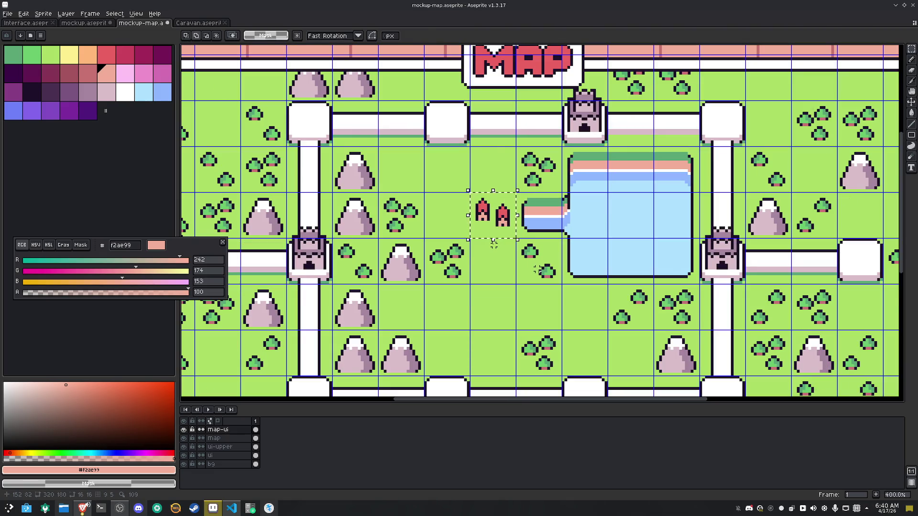
key("shift+Up")
key("shift+Left")
key("shift+Up")
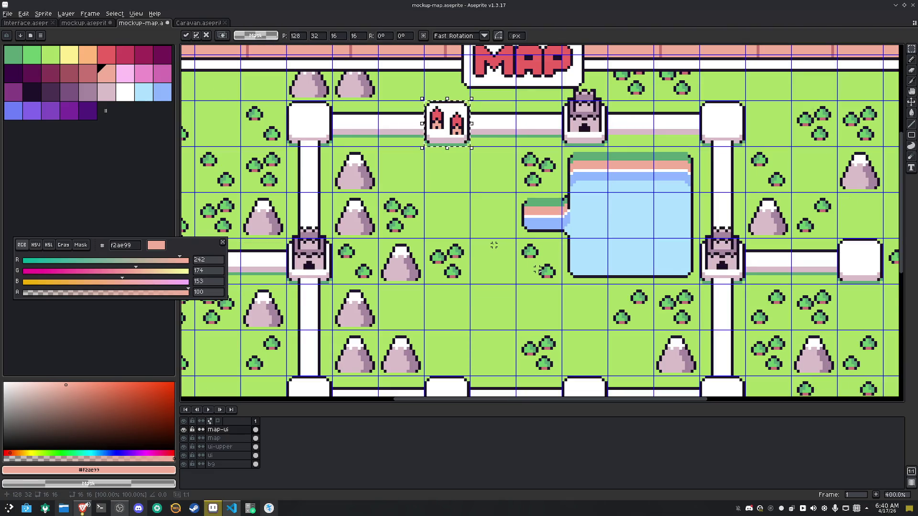
key("Up")
key("Up")
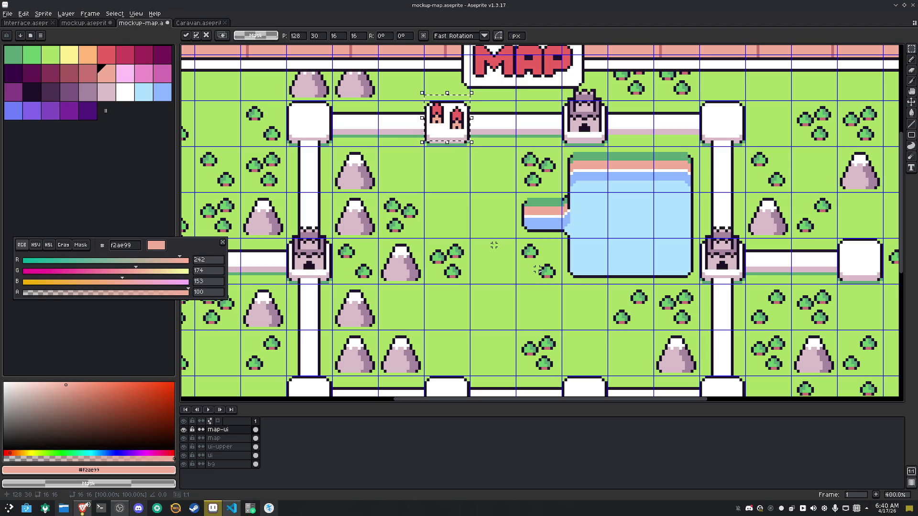
key("Return")
Place a copy of the camp tile on the bottom path node and tidy overlapping pixels
scroll(494, 245, "down", 2)
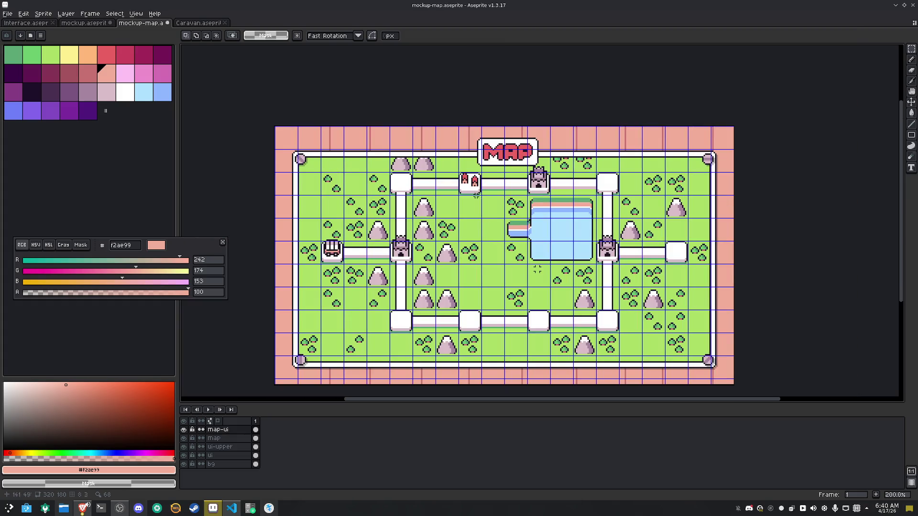
key("ctrl+z")
left_click_drag(476, 189, 484, 337)
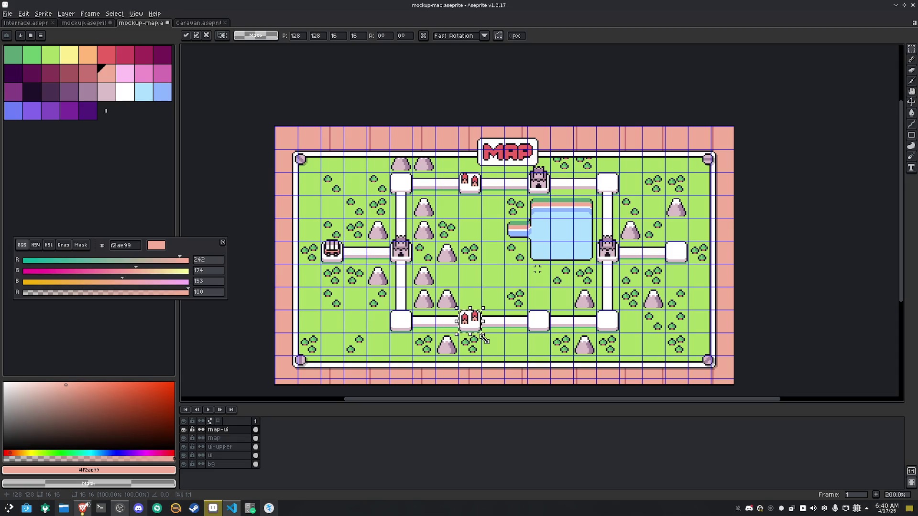
scroll(484, 337, "up", 7)
key("Return")
key("ctrl+z")
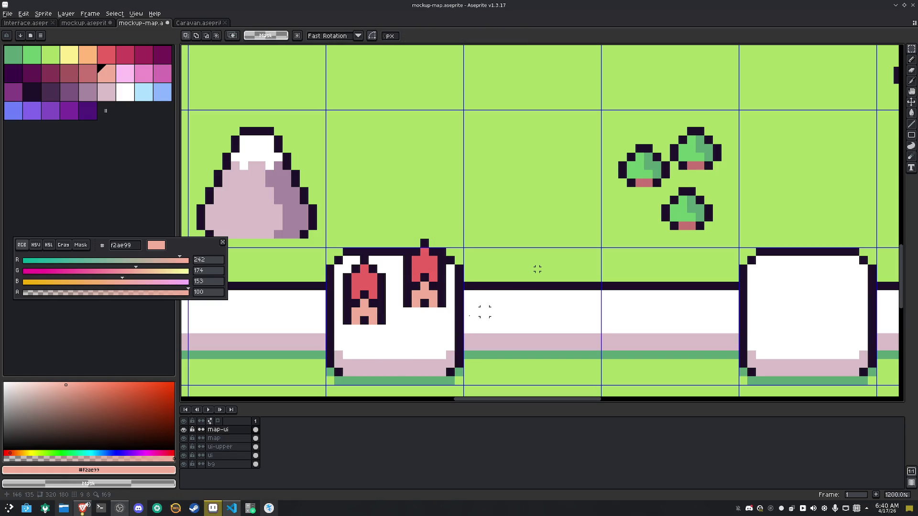
Copy the left tent to make a third tent and select the lower camp tile
left_click_drag(390, 329, 341, 254)
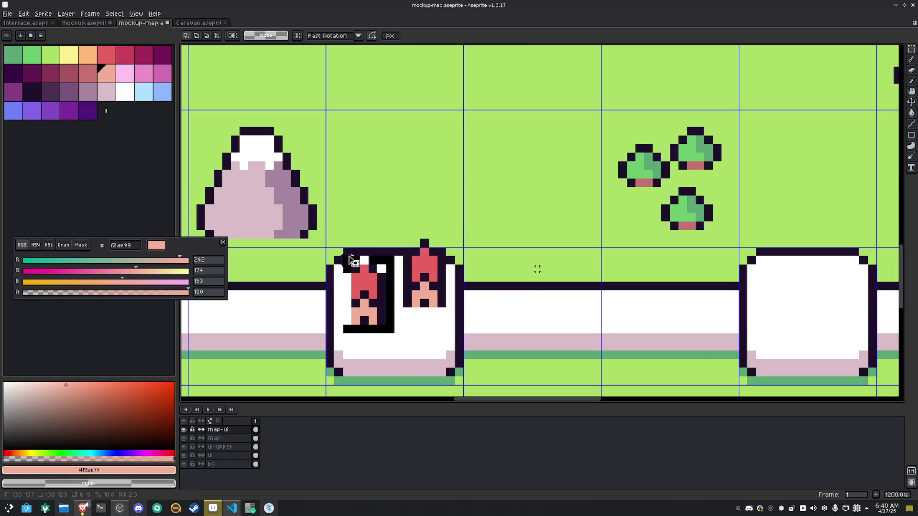
left_click_drag(363, 293, 398, 318, "ctrl")
key("Return")
scroll(553, 294, "down", 4)
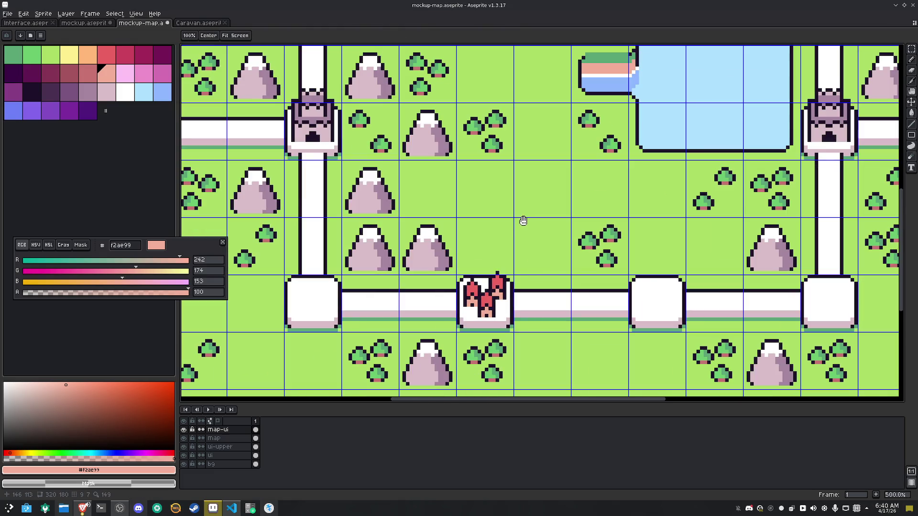
scroll(493, 323, "up", 1)
left_click_drag(523, 331, 450, 250)
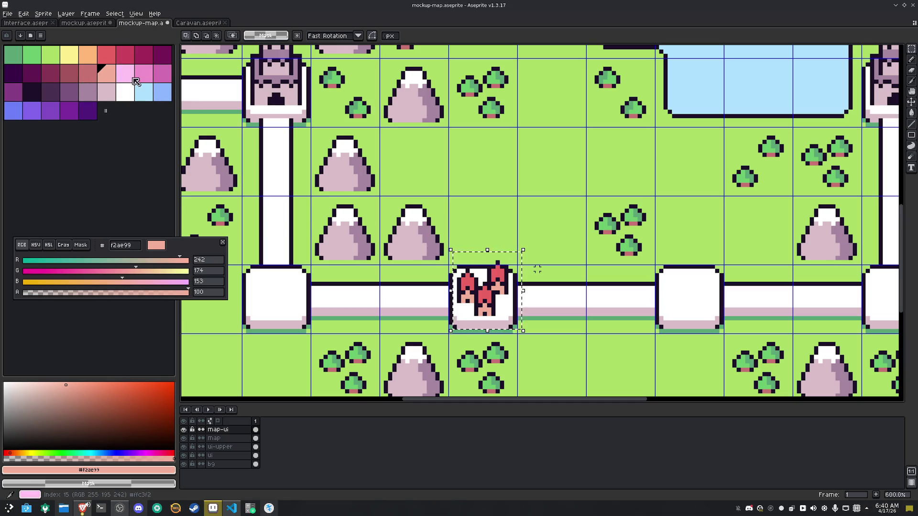
Bucket-fill the three tent roofs with the blue palette colour
left_click(20, 114)
key("g")
scroll(494, 285, "up", 3)
left_click(444, 277)
left_click(479, 302)
left_click(506, 262)
key("m")
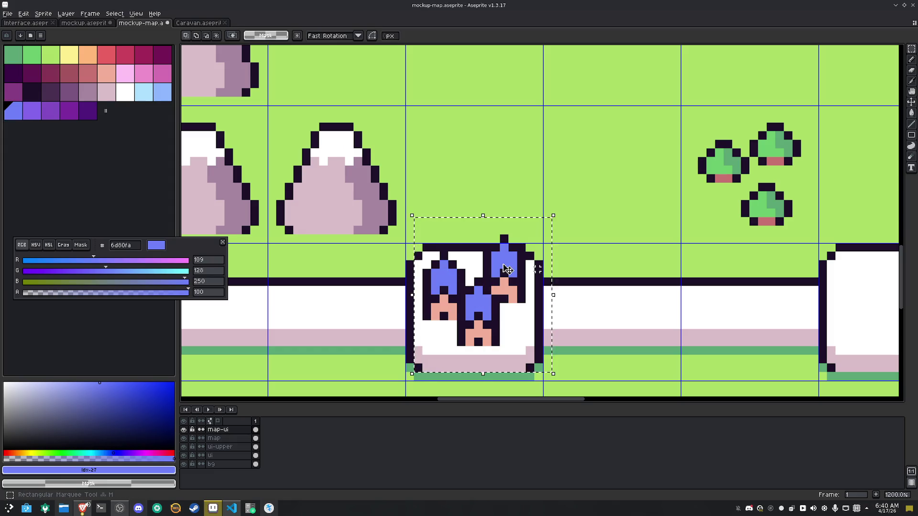
key("ctrl+d")
Pencil #c97373 shading pixels onto the lower camp's three figures
key("b")
left_click(88, 73)
scroll(504, 299, "up", 1)
left_click(516, 287)
left_click(504, 276)
left_click(492, 287)
left_click(477, 345)
left_click(470, 333)
left_click(458, 344)
left_click(435, 310)
left_click(424, 299)
left_click(412, 309)
left_click(424, 310)
scroll(502, 181, "down", 5)
Add #c97373 pixels to the upper camp's left and right figures
mouse_move(564, 72)
left_mouse_down()
mouse_move(551, 178)
mouse_move(518, 257)
left_mouse_up()
scroll(399, 204, "up", 5)
left_click(445, 215)
left_click(435, 206)
left_click(422, 215)
left_click(364, 193)
left_click(353, 181)
left_click(341, 193)
key("m")
scroll(537, 270, "down", 6)
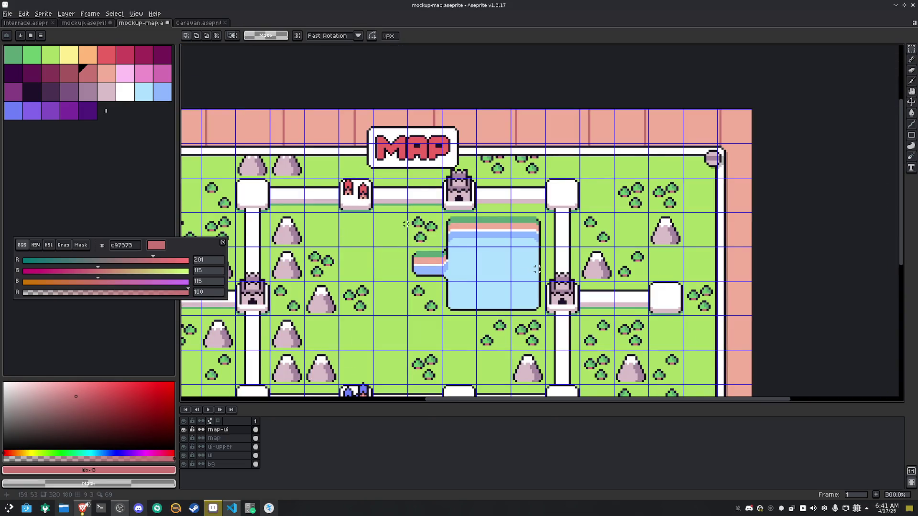
Copy the red camp to the lower-right path corner and the blue camp to the upper-right corner
scroll(536, 269, "down", 1)
mouse_move(421, 140)
left_mouse_down()
mouse_move(444, 161)
mouse_move(436, 175)
mouse_move(551, 291)
mouse_move(550, 315)
mouse_move(574, 290)
left_mouse_up()
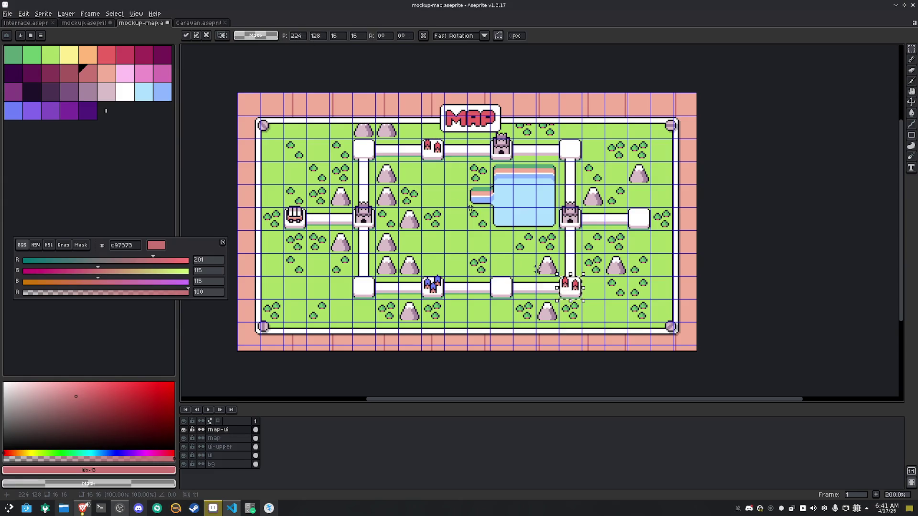
left_click(431, 225)
mouse_move(421, 276)
left_mouse_down()
mouse_move(444, 300)
mouse_move(456, 264)
mouse_move(524, 195)
mouse_move(570, 195)
mouse_move(570, 150)
left_mouse_up()
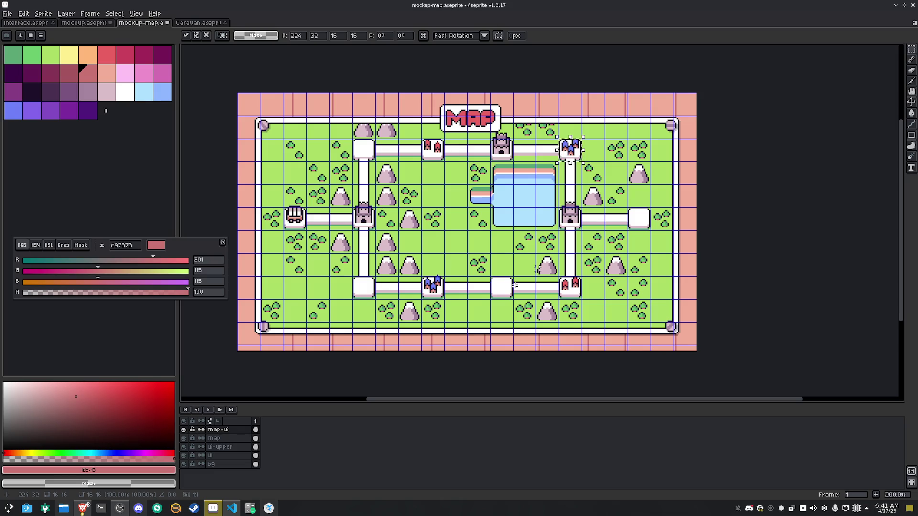
left_click(469, 235)
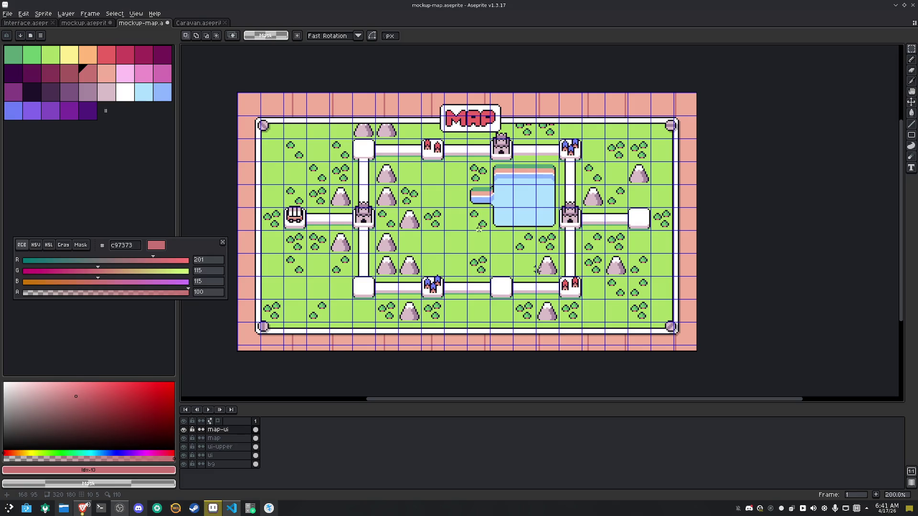
Adjust the flag tile on the map
scroll(479, 229, "up", 4)
mouse_move(392, 143)
left_mouse_down()
mouse_move(397, 184)
mouse_move(408, 181)
left_mouse_up()
left_click(473, 196)
Reposition the lower-right red camp tile and save mockup-map.aseprite
scroll(473, 196, "down", 5)
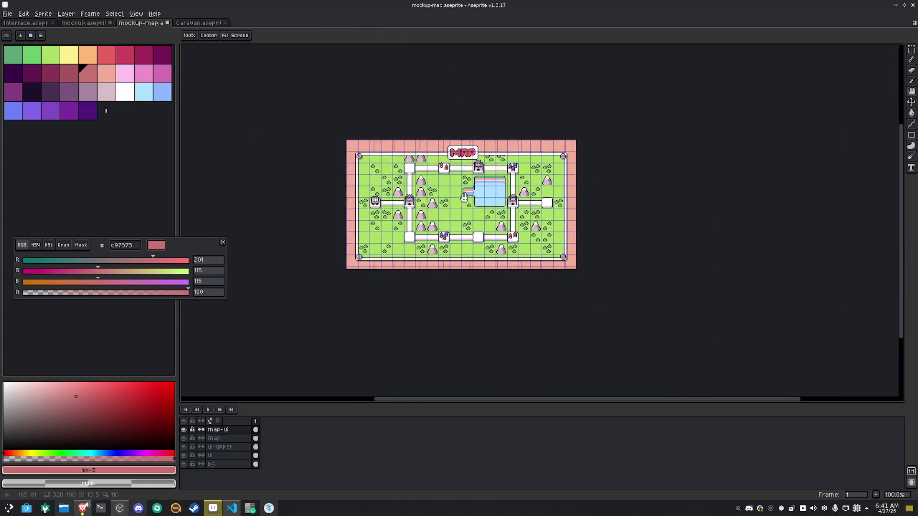
scroll(469, 214, "up", 1)
left_click_drag(553, 237, 575, 264)
left_click(570, 262)
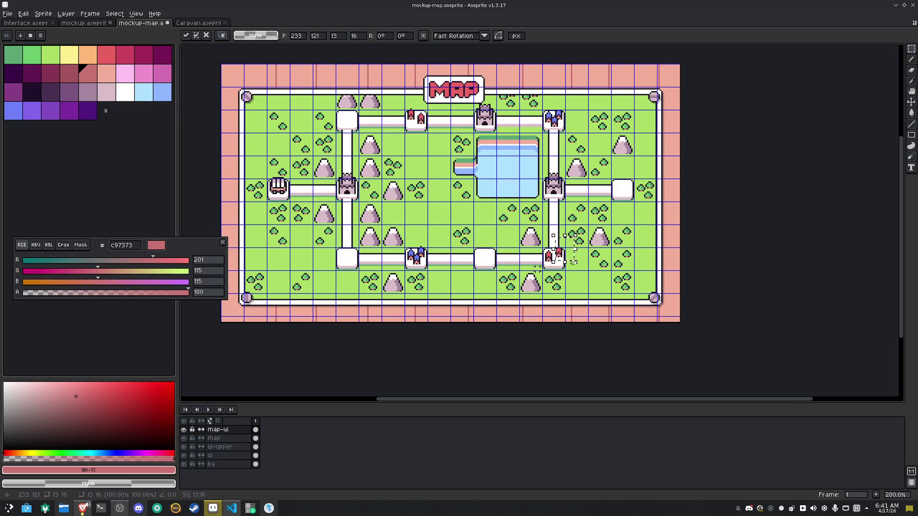
left_click(583, 262)
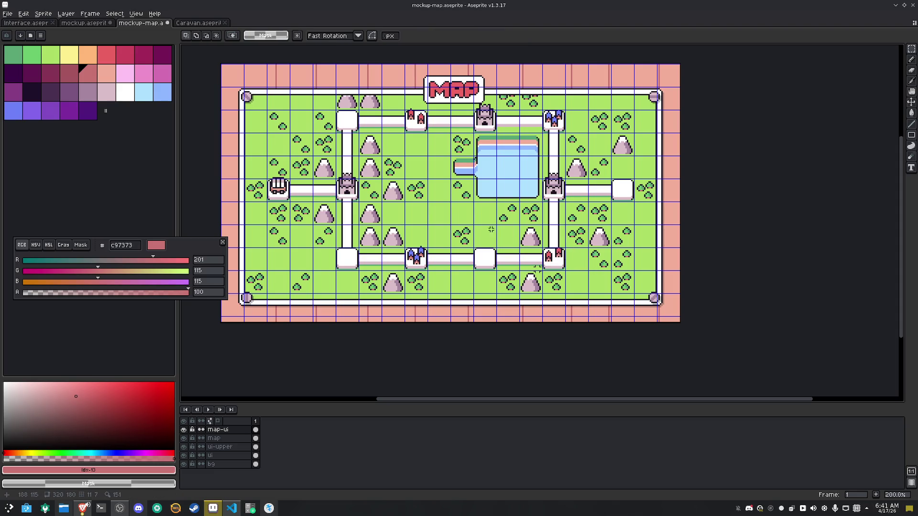
left_click_drag(476, 224, 487, 230)
key("space")
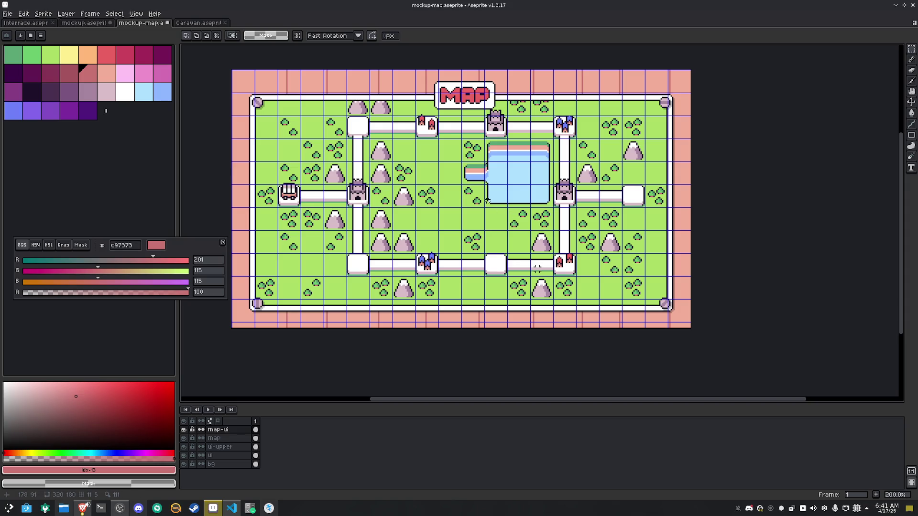
key("ctrl+s")
Turn off the canvas grid overlay through View > Show > Grid
left_click(136, 14)
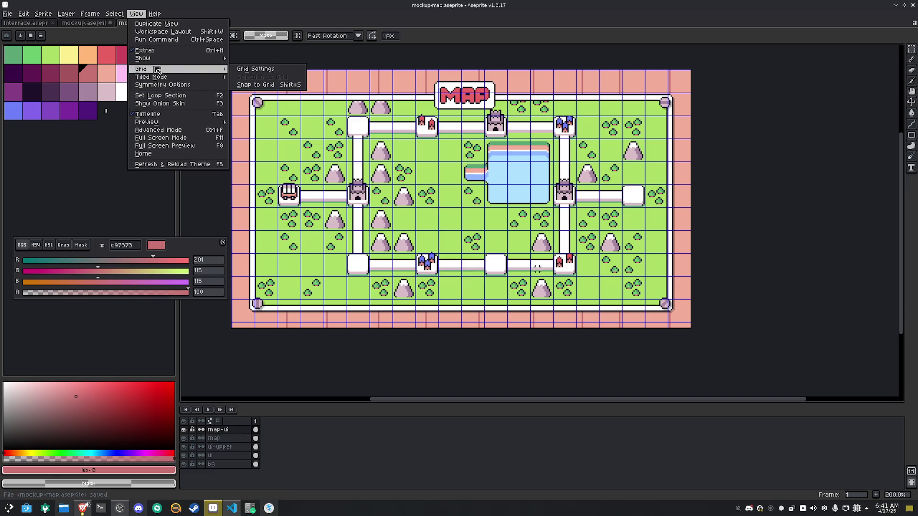
mouse_move(171, 58)
left_click(255, 75)
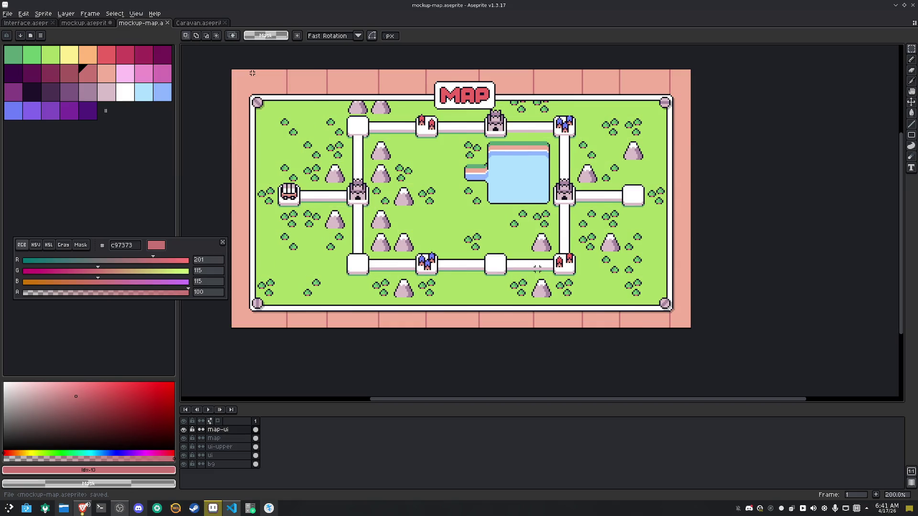
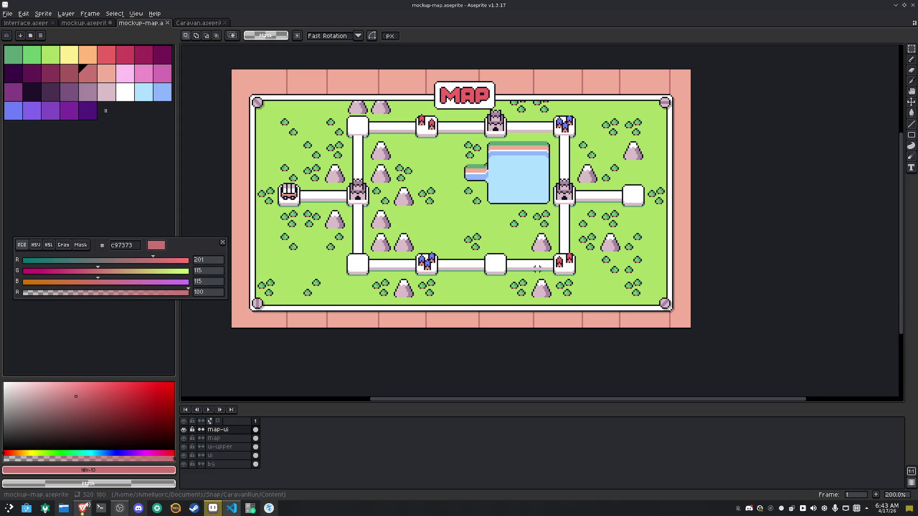
Save the map, then draw a dark-outlined arch for a mushroom cap in empty grass
key("ctrl+s")
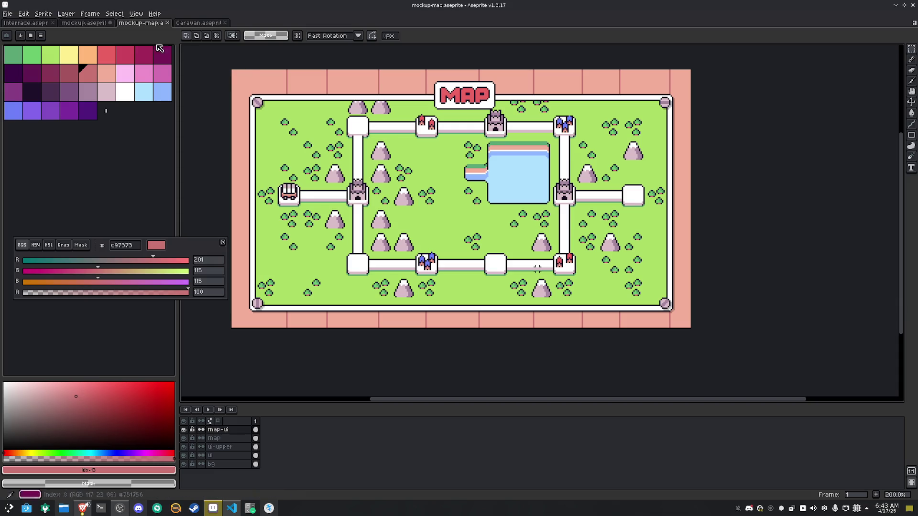
scroll(538, 268, "up", 7)
scroll(478, 263, "up", 1)
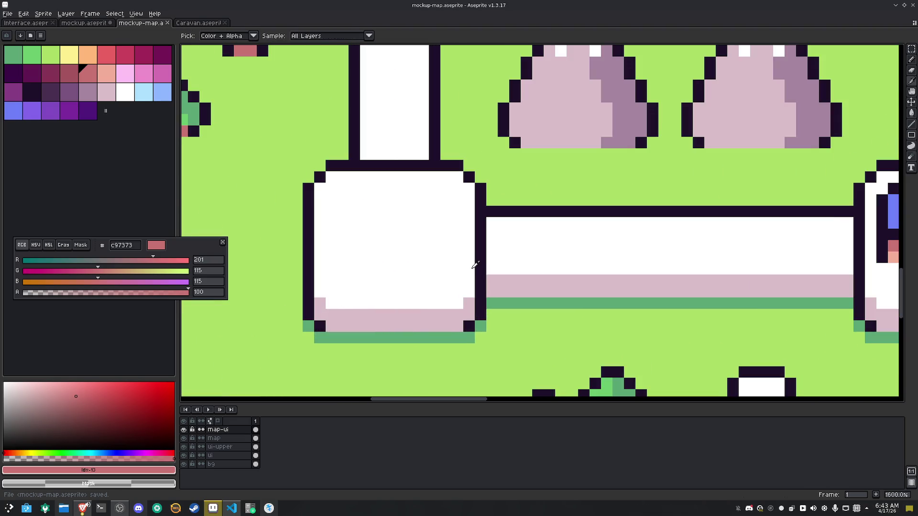
left_click(478, 262, "alt")
key("b")
left_click_drag(397, 280, 578, 263)
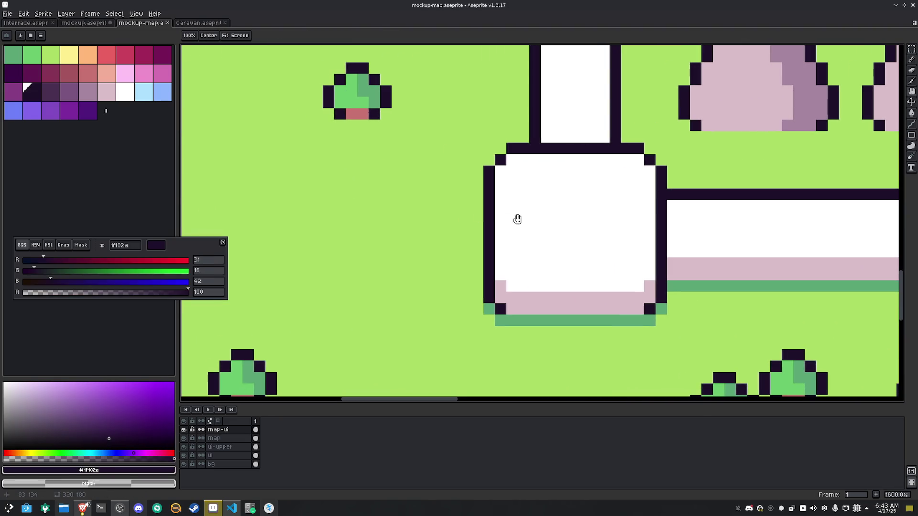
left_click(374, 239)
left_click(374, 229)
mouse_move(366, 229)
left_mouse_down()
mouse_move(341, 207)
mouse_move(317, 229)
mouse_move(326, 254)
left_mouse_up()
left_click(363, 252)
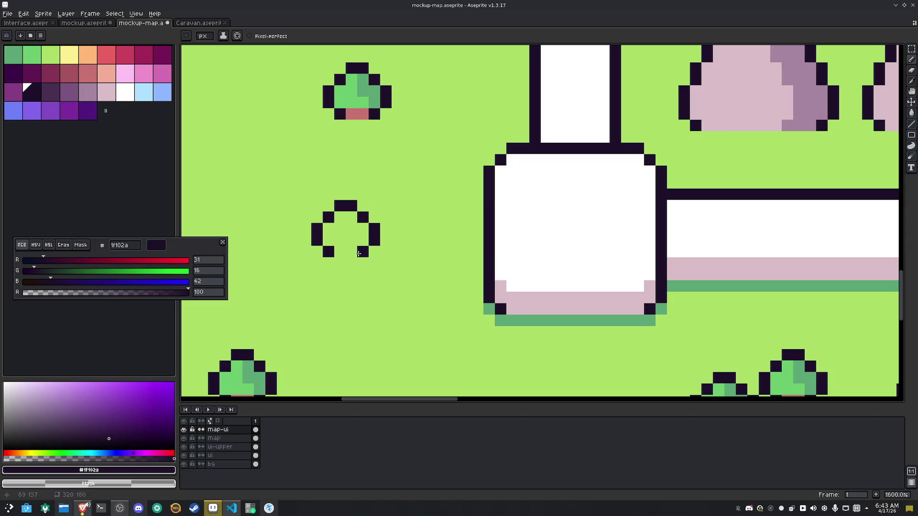
Try flood-filling the arch salmon and thickening its left leg, undoing both attempts
left_click(106, 73)
key("g")
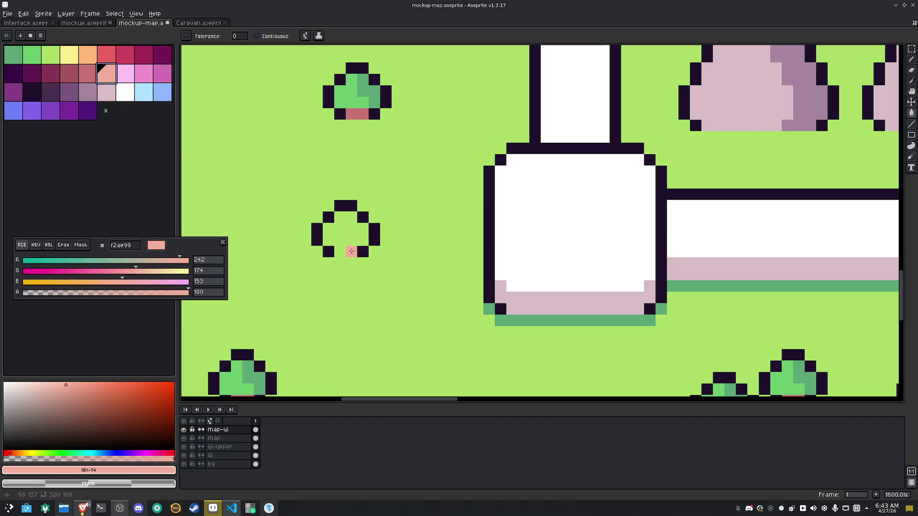
left_click(354, 248)
key("v")
key("ctrl+z")
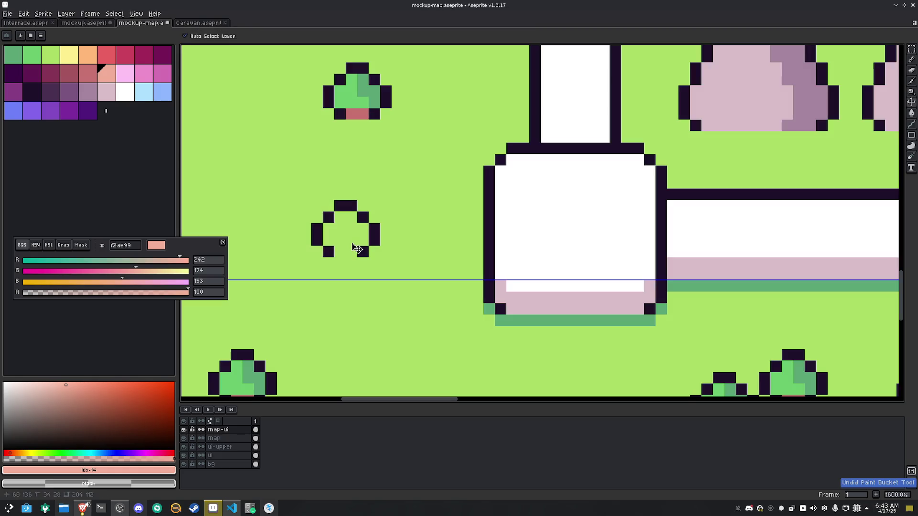
key("i")
left_click(340, 204)
key("b")
mouse_move(329, 206)
left_mouse_down()
mouse_move(305, 229)
mouse_move(319, 249)
left_mouse_up()
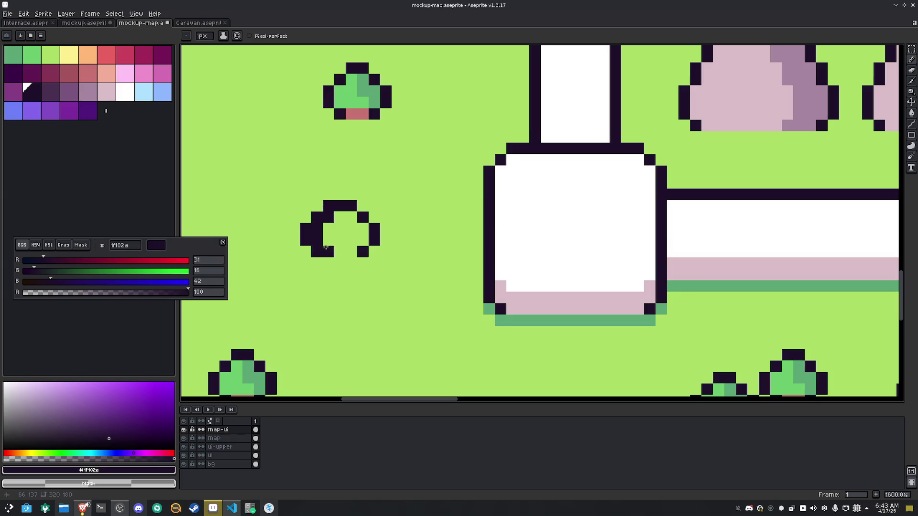
key("ctrl+z")
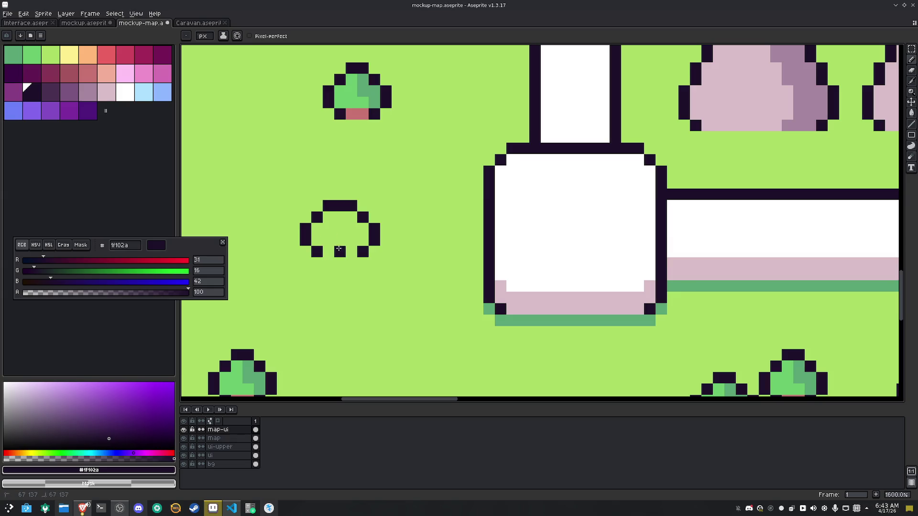
Paint the arch interior salmon pixel by pixel after undoing a leaking fill
left_click(106, 73)
key("g")
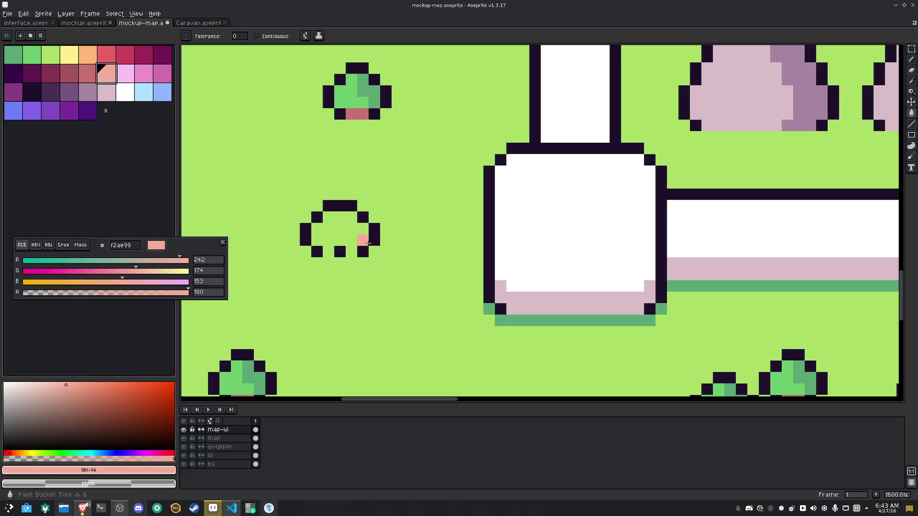
left_click(351, 240)
key("ctrl+z")
key("b")
mouse_move(350, 249)
left_mouse_down()
mouse_move(357, 239)
mouse_move(340, 229)
mouse_move(327, 236)
mouse_move(320, 221)
mouse_move(351, 218)
left_mouse_up()
left_click(331, 252)
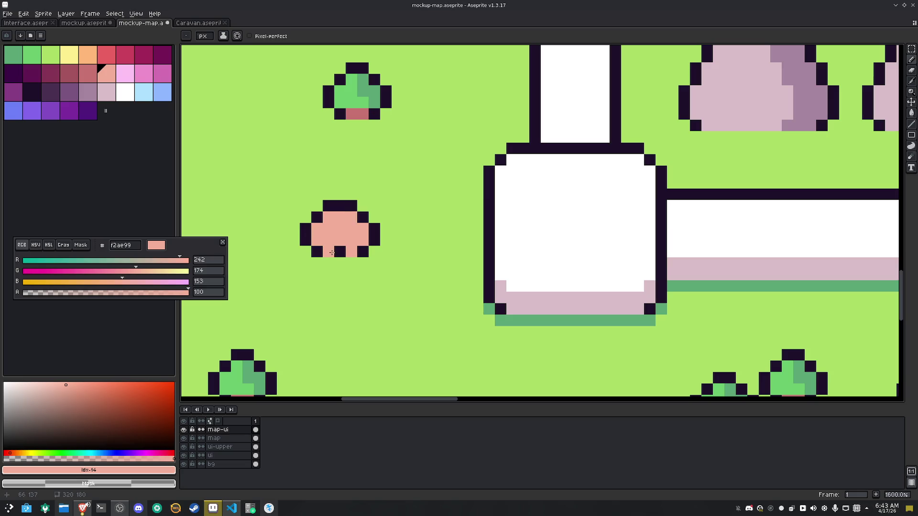
Colour the cap white and add three red ea6262 spots, then zoom out
left_click(125, 92)
left_click(317, 217)
mouse_move(351, 216)
left_mouse_down()
mouse_move(363, 230)
mouse_move(351, 239)
mouse_move(351, 217)
mouse_move(334, 238)
mouse_move(317, 234)
mouse_move(329, 217)
left_mouse_up()
left_click(110, 58)
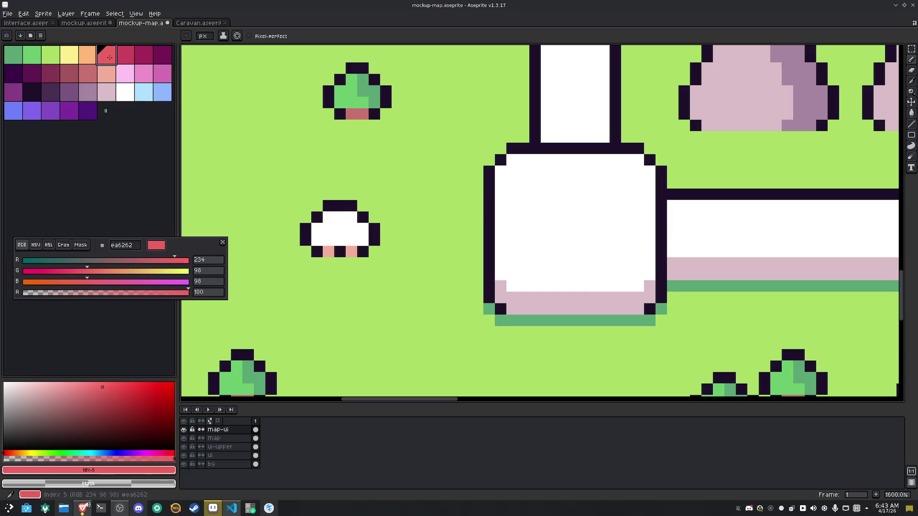
left_click(352, 217)
left_click(317, 228)
left_click(349, 239)
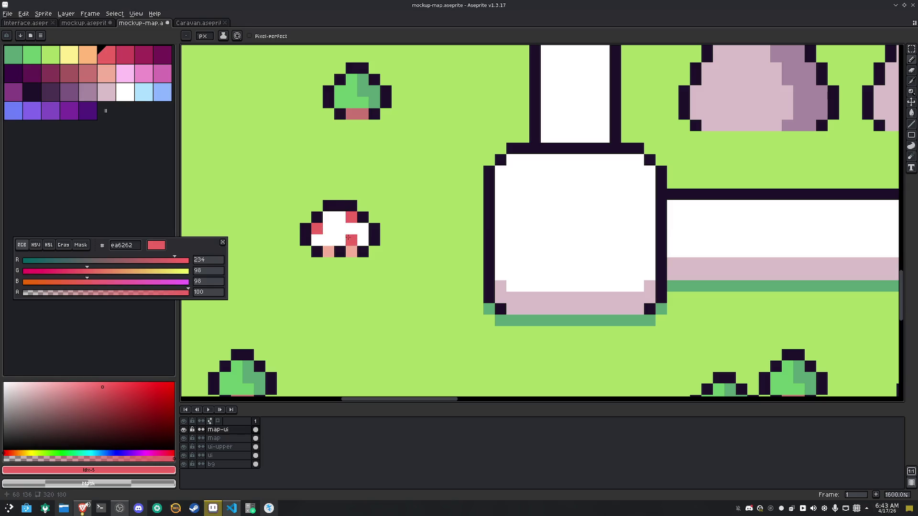
scroll(375, 295, "down", 6)
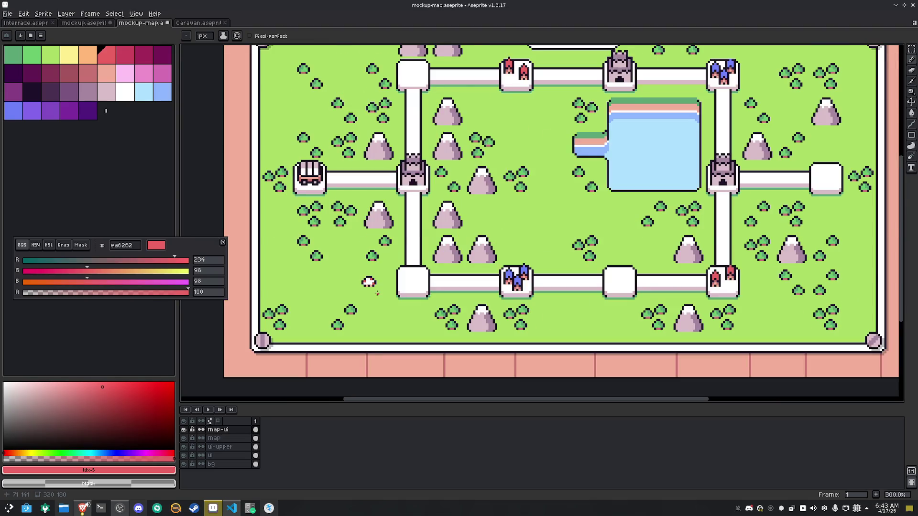
Select the mushroom sprite and commit the mushroom cluster on the lower-left road node
scroll(375, 295, "up", 2)
key("m")
mouse_move(381, 291)
left_mouse_down()
mouse_move(342, 259)
mouse_move(449, 266)
mouse_move(451, 256)
mouse_move(341, 252)
mouse_move(448, 256)
mouse_move(427, 270)
mouse_move(442, 277)
left_mouse_up()
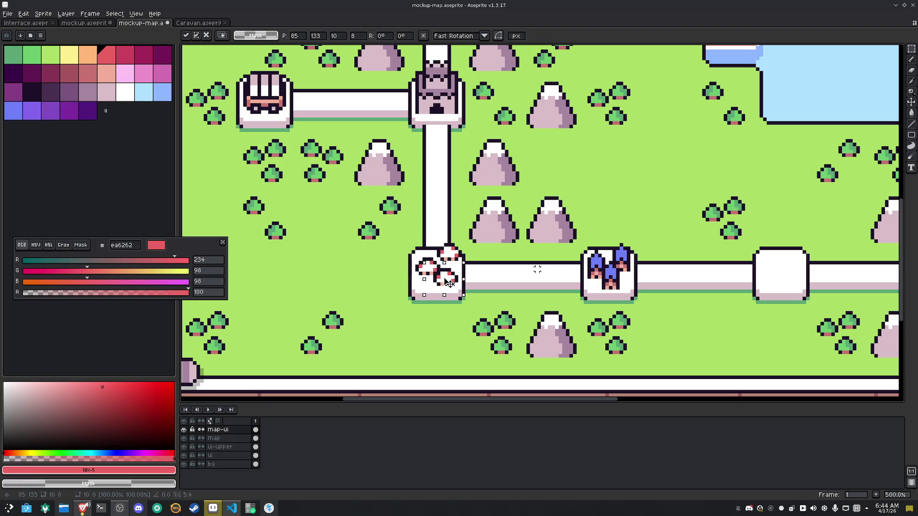
left_click(492, 257)
scroll(493, 257, "down", 1)
scroll(537, 270, "down", 1)
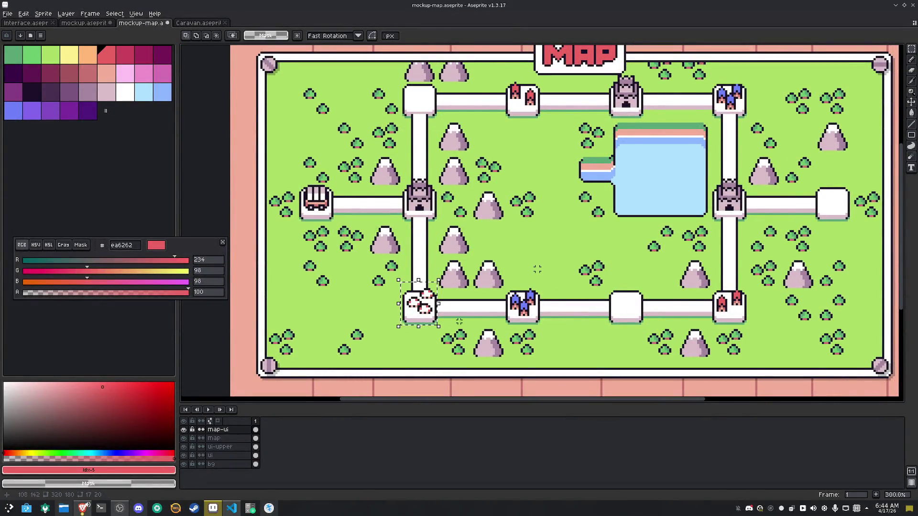
scroll(414, 320, "up", 7)
Flood-fill the lower and upper mushroom caps red, keeping the top cap white
key("i")
key("g")
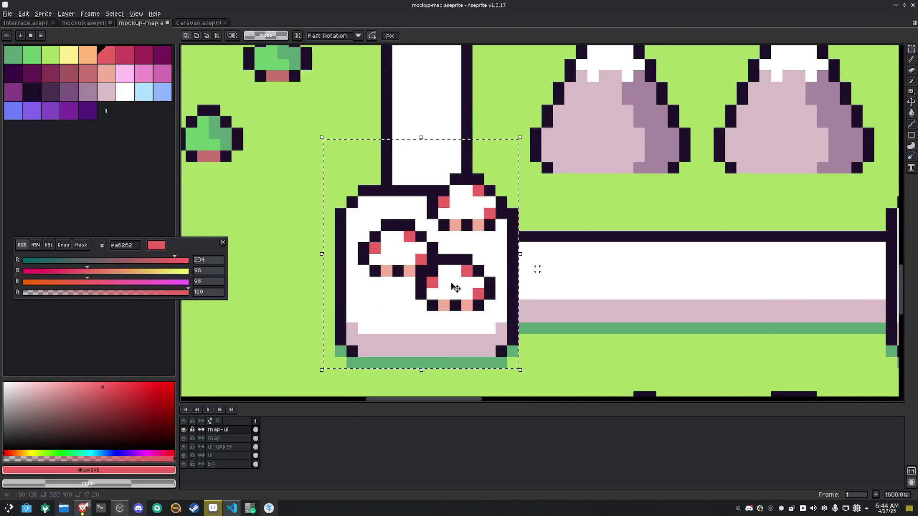
left_click(426, 271)
left_click(461, 206)
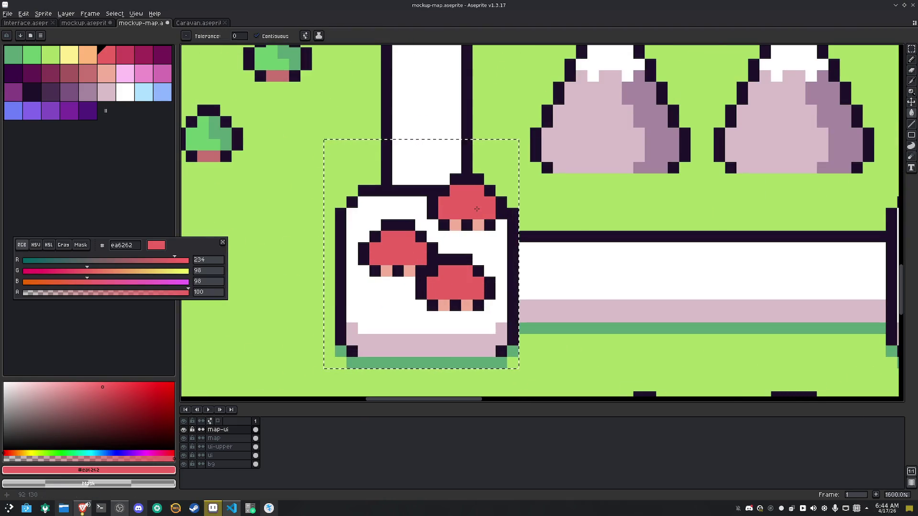
left_click(125, 91)
left_click(478, 195)
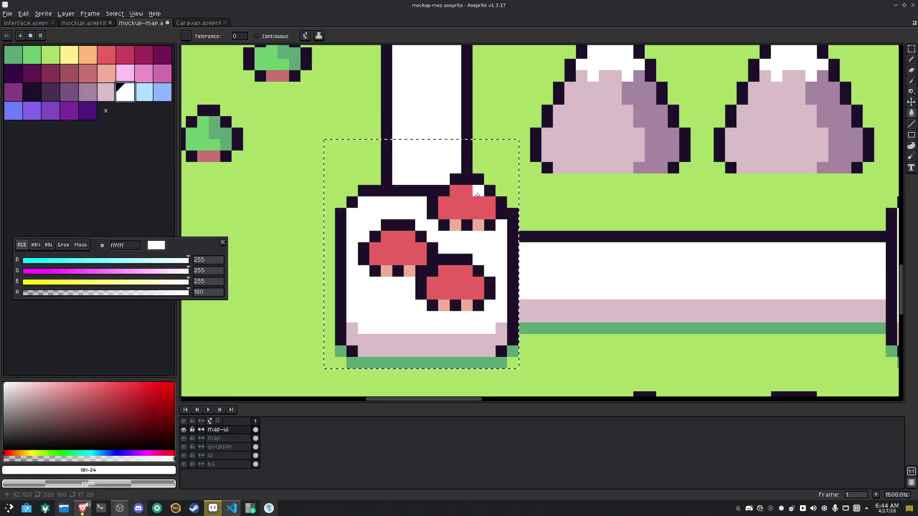
Dot the red mushroom caps with white highlight pixels
key("b")
left_click(447, 205)
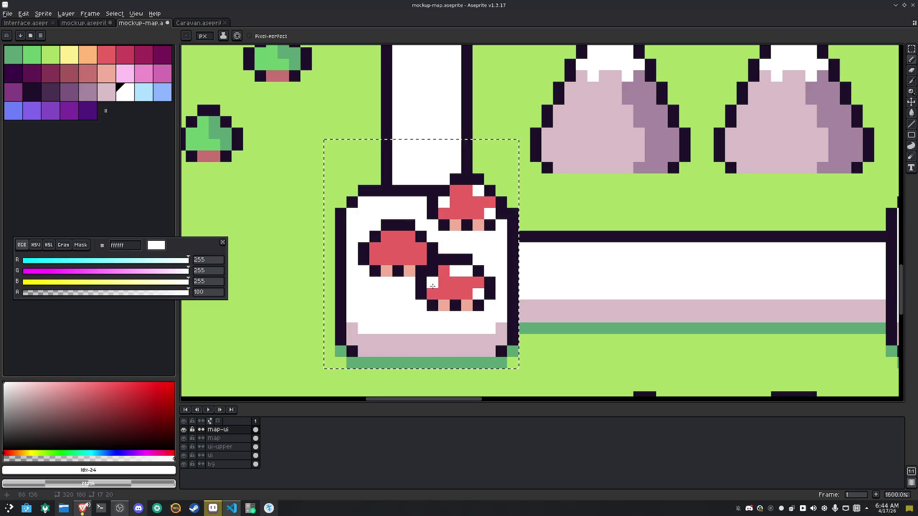
left_click(457, 276, "alt")
left_click(466, 246, "alt")
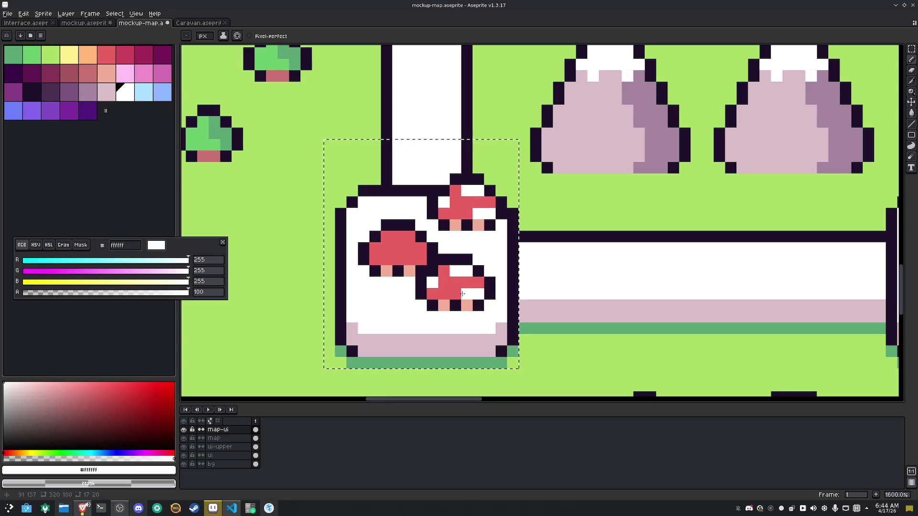
left_click_drag(412, 260, 423, 259)
left_click_drag(410, 237, 399, 237)
left_click(376, 249)
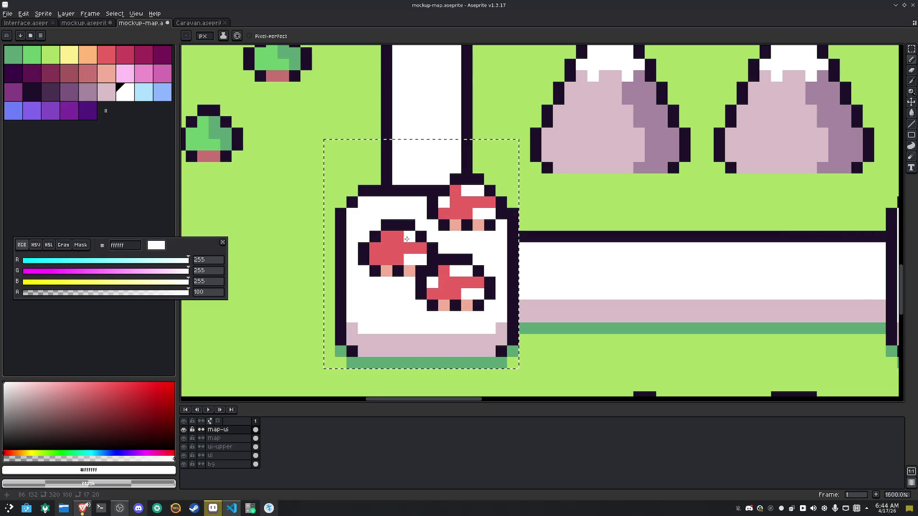
scroll(390, 251, "down", 5)
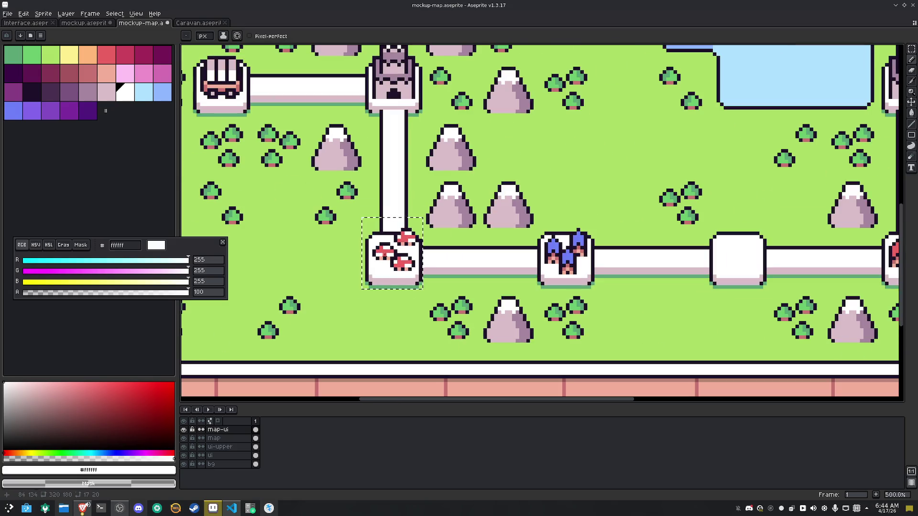
key("m")
scroll(424, 275, "down", 1)
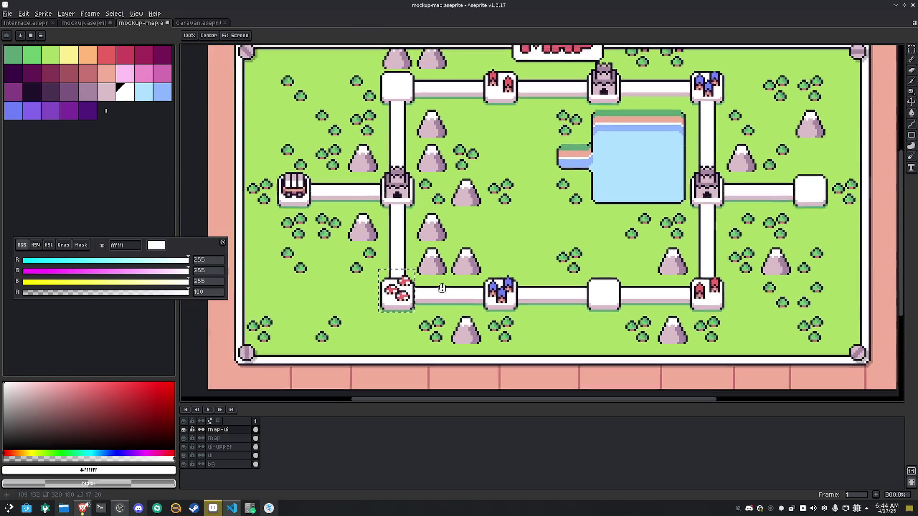
Copy the mushroom tile onto the bottom road junction, delete one mushroom and recentre the other two
left_click_drag(395, 292, 602, 292)
scroll(537, 269, "up", 6)
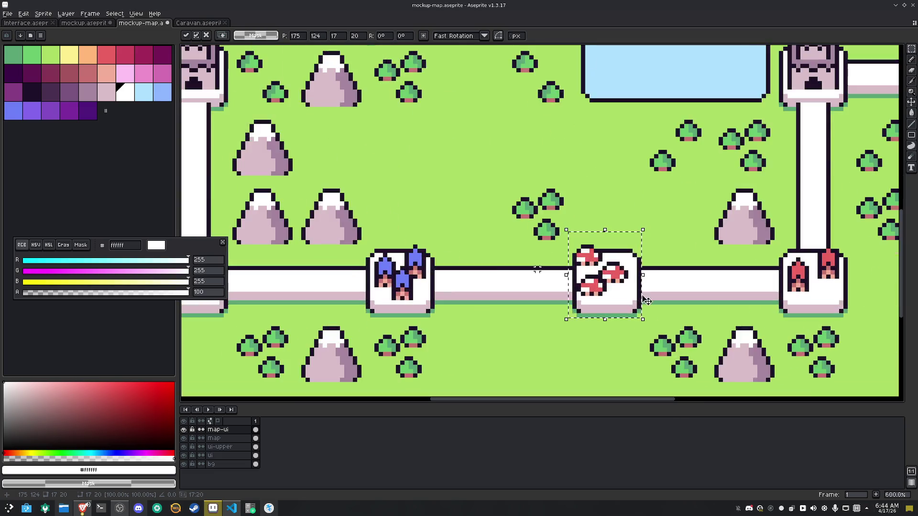
left_click(567, 229)
left_click_drag(555, 216, 484, 288)
key("Delete")
left_click_drag(626, 348, 493, 266)
left_click_drag(552, 312, 569, 311)
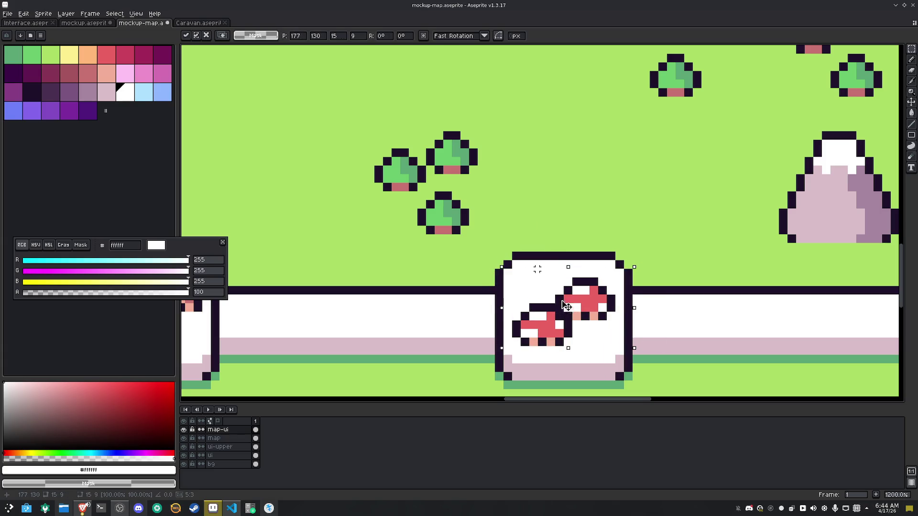
left_click(595, 214)
scroll(594, 214, "down", 5)
scroll(594, 214, "down", 1)
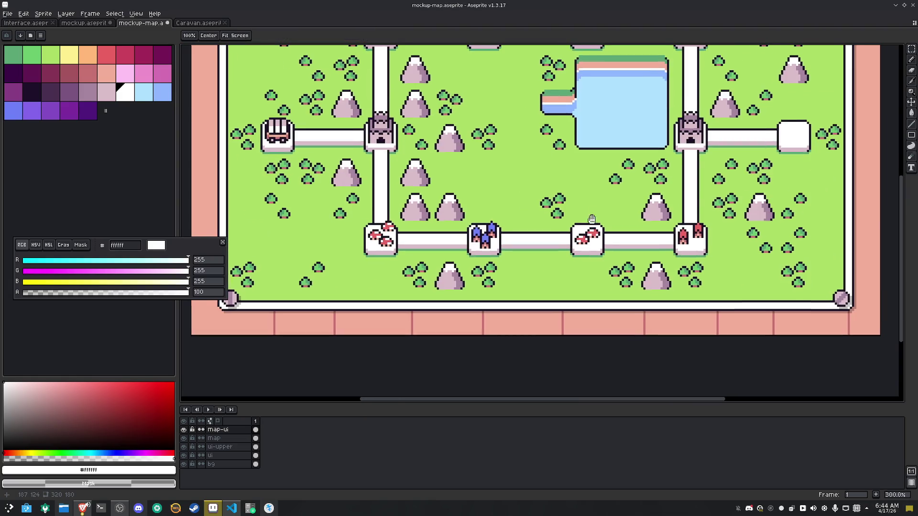
scroll(574, 253, "up", 2)
Paste the two-mushroom tile on the top-left junction, flip it horizontally, and save
left_click_drag(541, 274, 582, 316)
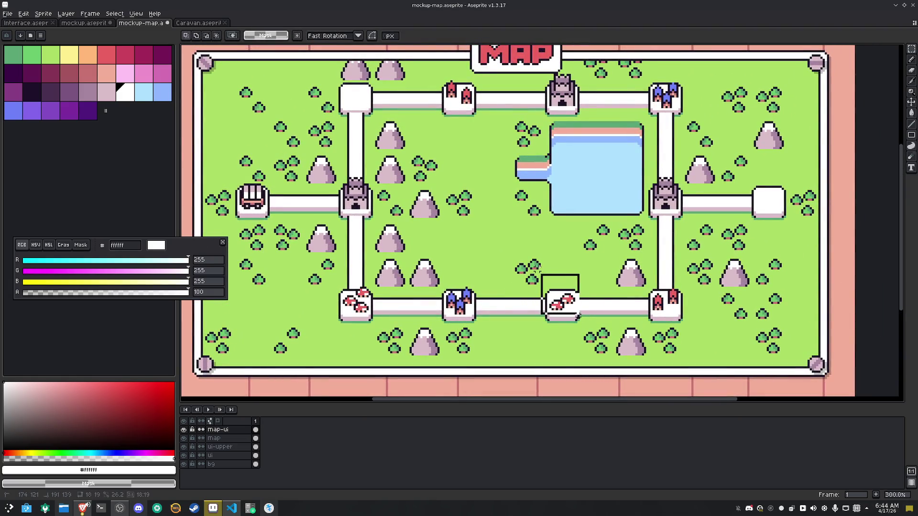
key("ctrl+c")
key("ctrl+v")
mouse_move(561, 268)
left_mouse_down()
mouse_move(457, 198)
mouse_move(423, 134)
mouse_move(355, 95)
left_mouse_up()
key("shift+h")
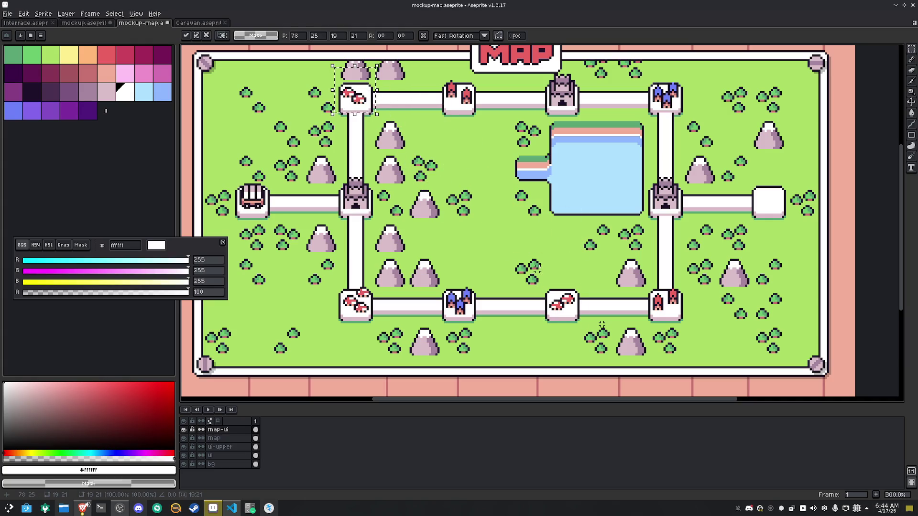
key("Right")
key("Return")
scroll(549, 263, "down", 1)
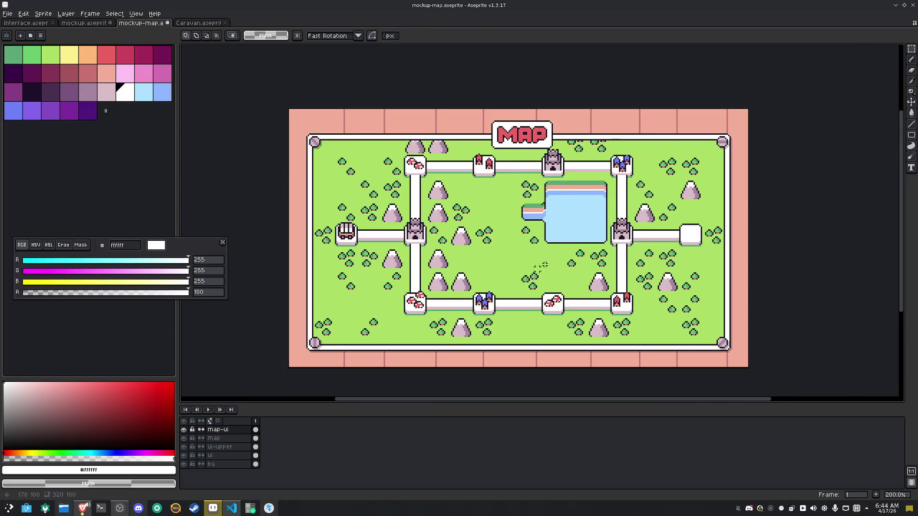
key("ctrl+s")
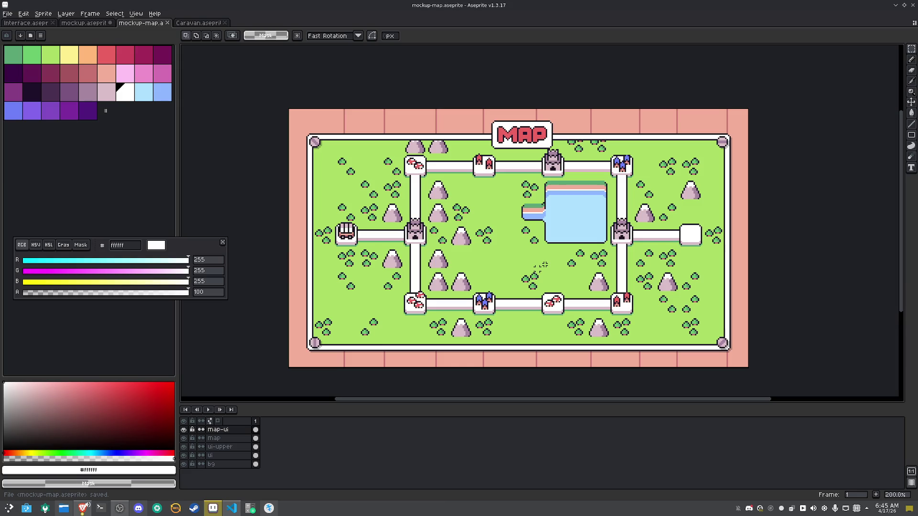
Move the right-hand castle out along its road onto the end node
left_click(621, 235)
left_click_drag(610, 201, 634, 248)
key("shift+Right")
key("shift+Right")
key("shift+Right")
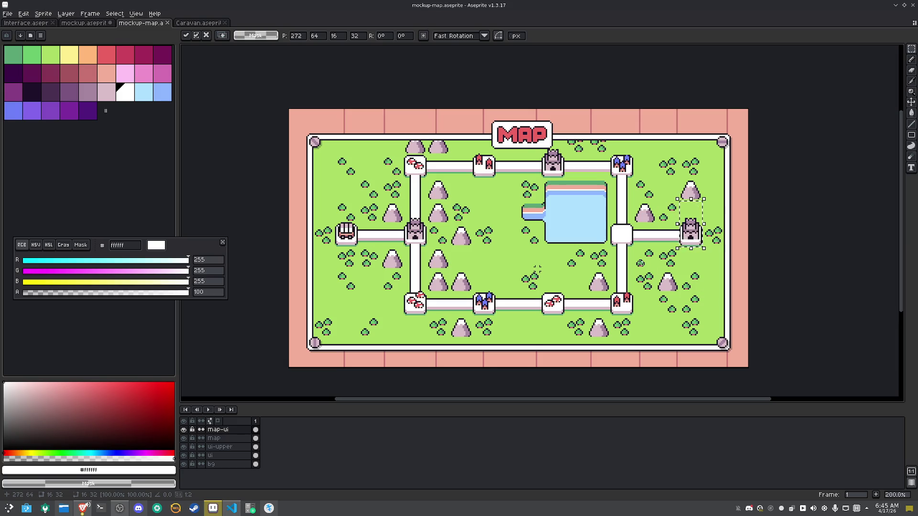
left_click(611, 252)
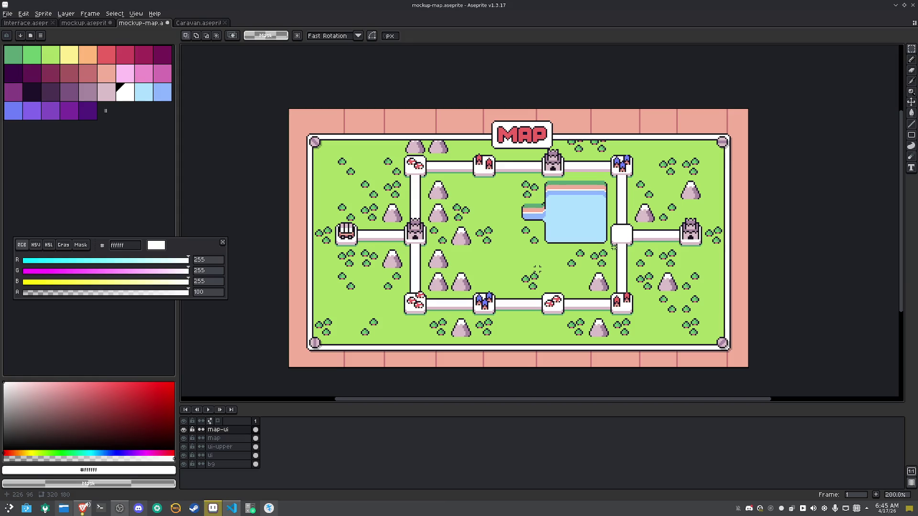
Copy the mushroom node onto the junction beside the lake and save mockup-map.aseprite
left_click_drag(396, 285, 427, 314)
key("Right")
key("Right")
key("Right")
key("Up")
key("Up")
key("Right")
key("Right")
key("Up")
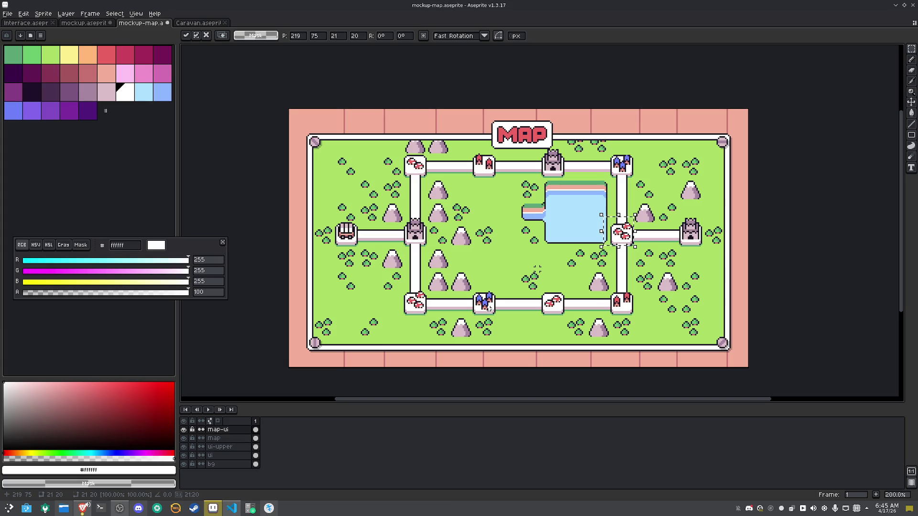
key("ctrl+d")
key("ctrl+s")
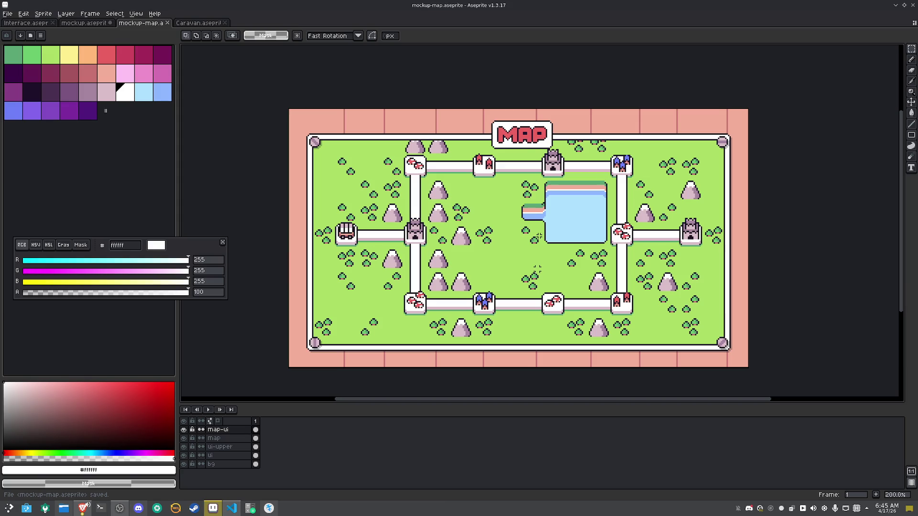
Toggle the map-ui and map layers' visibility to compare, then save again
left_click(184, 429)
left_click(184, 430)
left_click(184, 430)
left_click(184, 430)
left_click(185, 439)
left_click(184, 438)
left_click(184, 439)
left_click(184, 438)
key("ctrl+s")
key("ctrl+s")
key("ctrl+s")
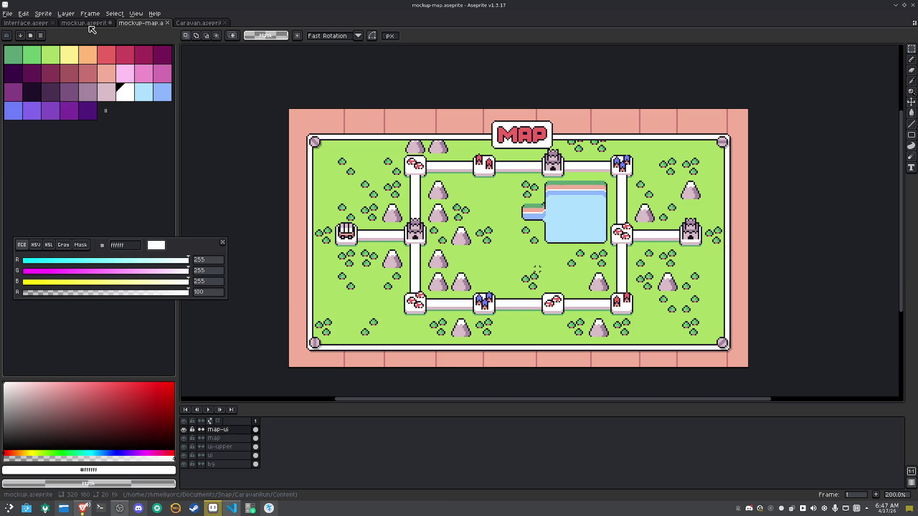
Switch to the caravan scene mockup (mockup.aseprite) and save it
key("ctrl+shift+Tab")
scroll(457, 162, "down", 4)
key("ctrl+d")
key("ctrl+s")
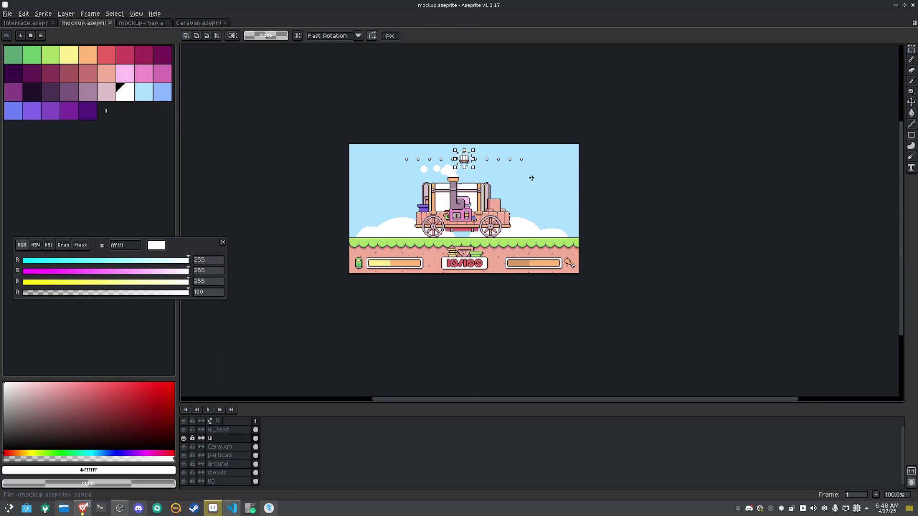
scroll(446, 145, "up", 2)
scroll(447, 145, "down", 1)
Pan around the caravan scene, then go back to the mockup-map world map
mouse_move(558, 243)
left_mouse_down()
mouse_move(564, 247)
mouse_move(547, 190)
mouse_move(540, 195)
left_mouse_up()
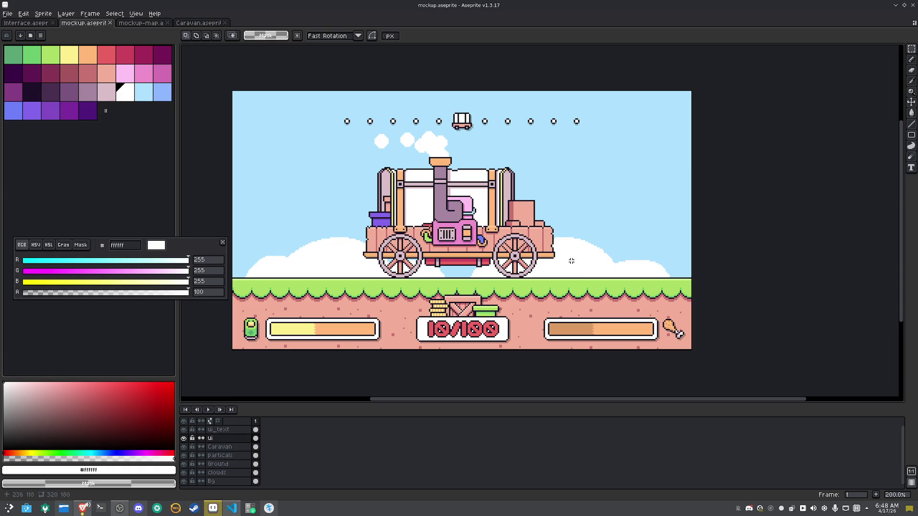
left_click_drag(641, 302, 606, 256)
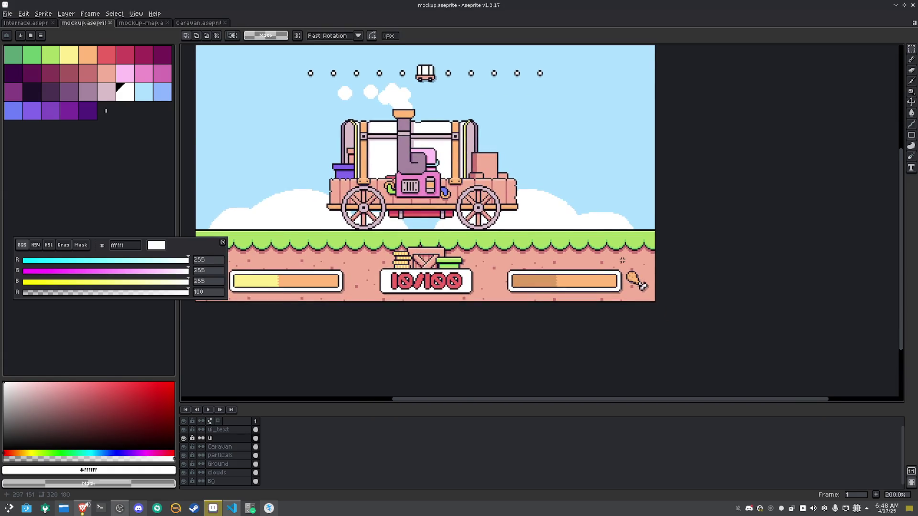
scroll(622, 259, "up", 2)
scroll(452, 247, "down", 2)
left_click_drag(452, 247, 525, 290)
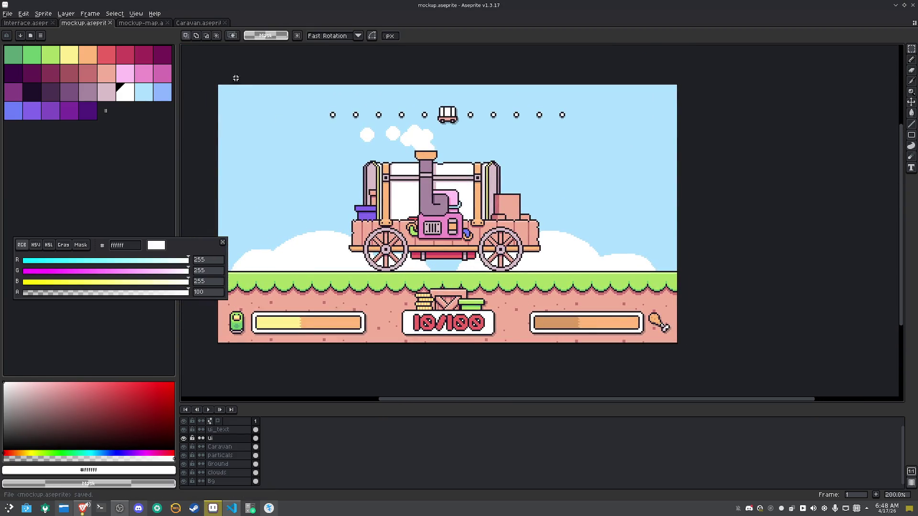
left_click(149, 24)
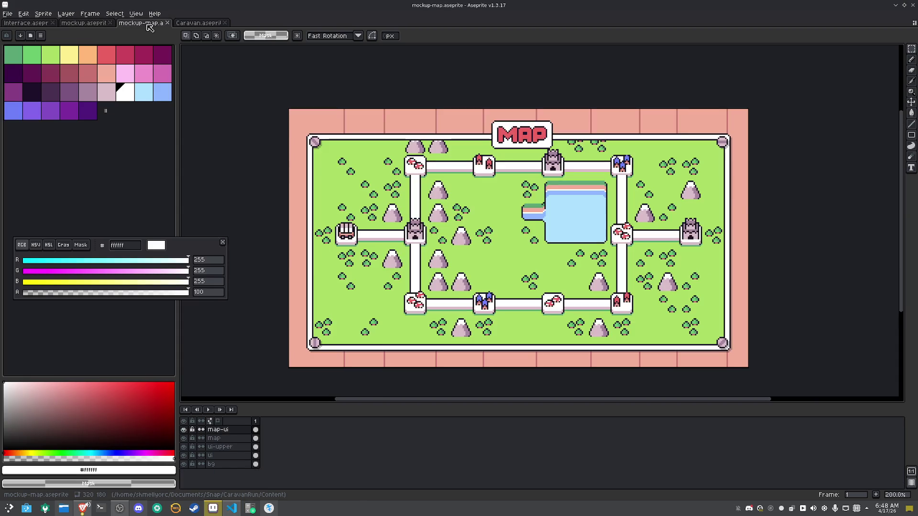